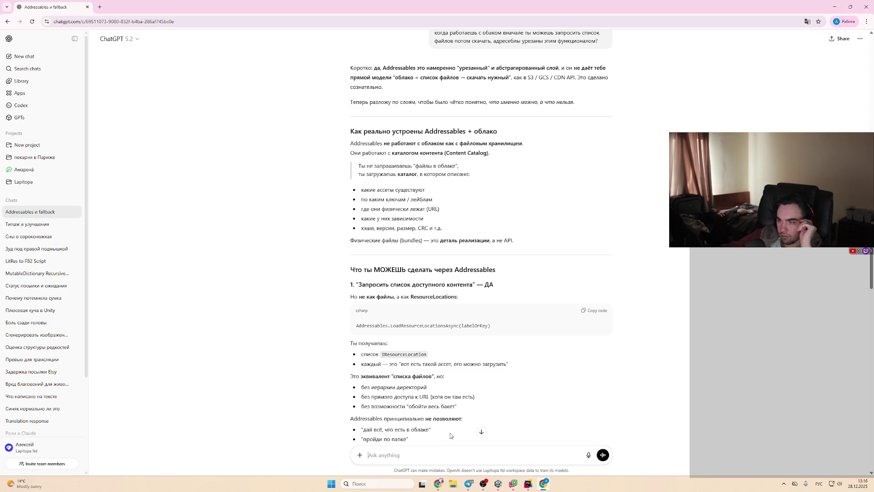
Step: Scroll through ChatGPT's explanation of how Addressables work with a cloud content catalog
scroll(450, 437, "down", 2)
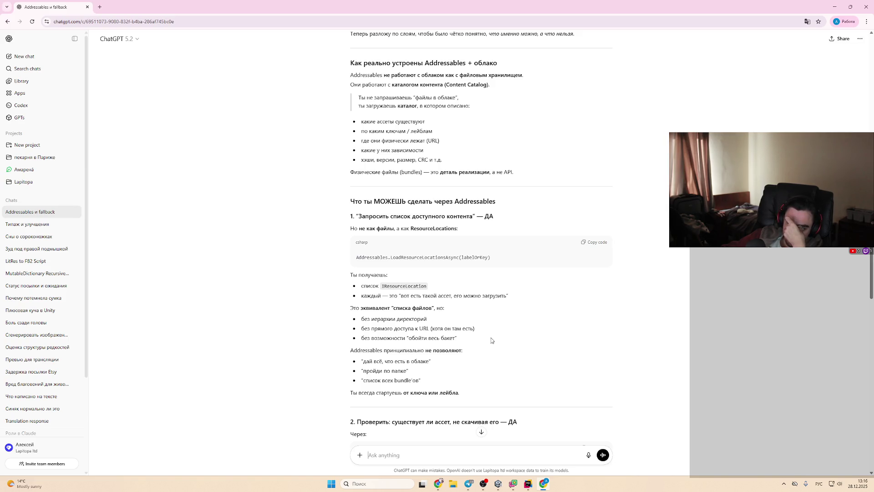
scroll(491, 340, "down", 2)
scroll(480, 351, "up", 2)
scroll(476, 353, "down", 2)
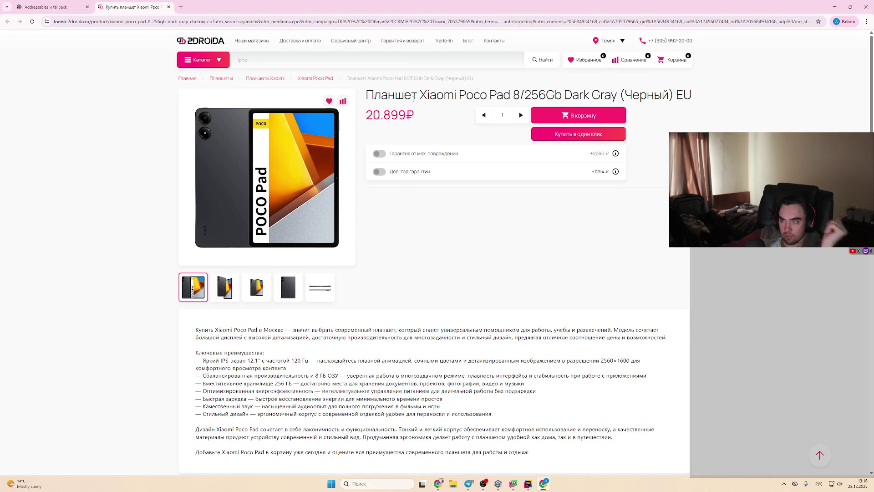
Step: Select the 'Xiaomi Poco Pad 8' model name in the 2Droida product title
mouse_move(411, 95)
left_mouse_down()
mouse_move(528, 95)
mouse_move(520, 91)
left_mouse_up()
key("ctrl+c")
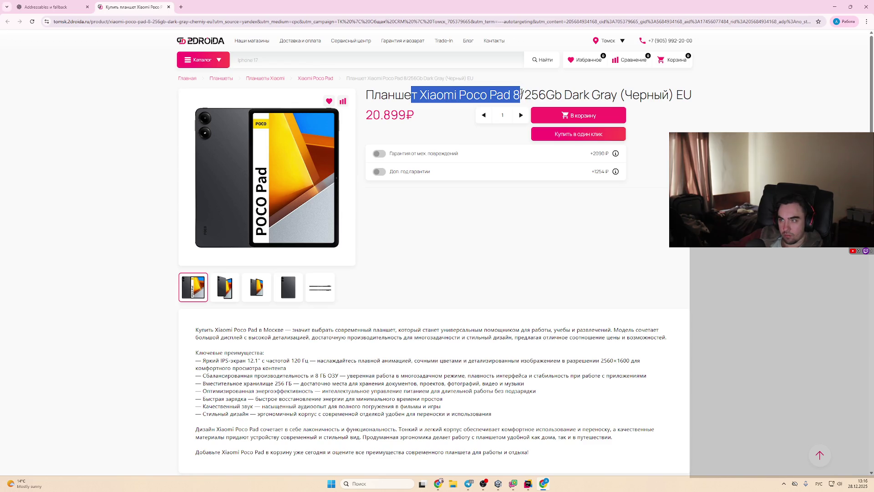
scroll(512, 311, "down", 8)
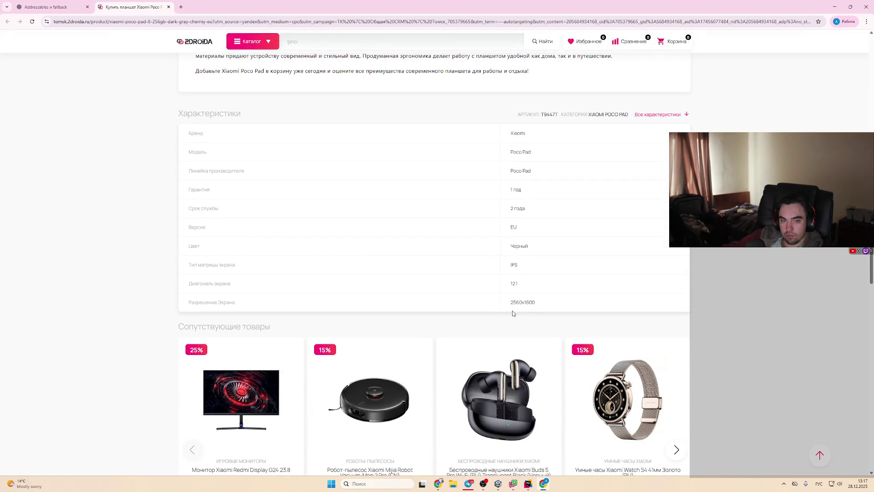
scroll(512, 310, "up", 8)
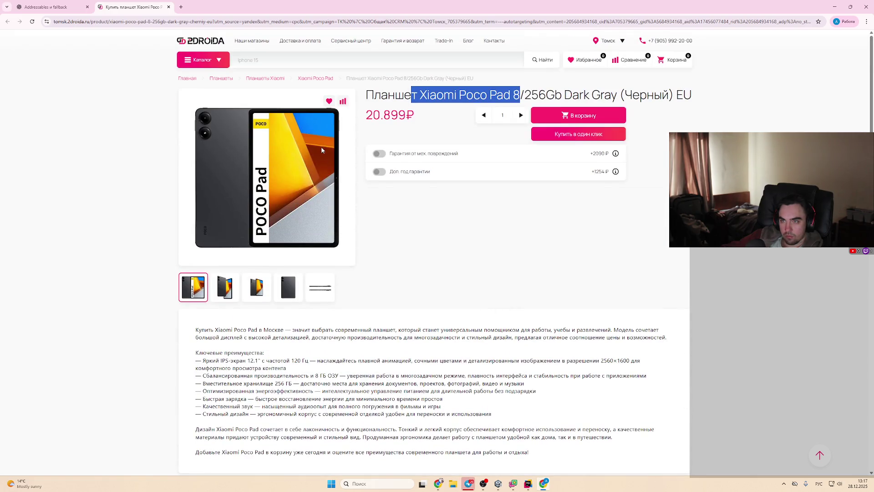
left_click_drag(419, 95, 520, 95)
Step: Search Google for 'dns tomsk' in a new tab and return to its results
key("ctrl+t")
type("d")
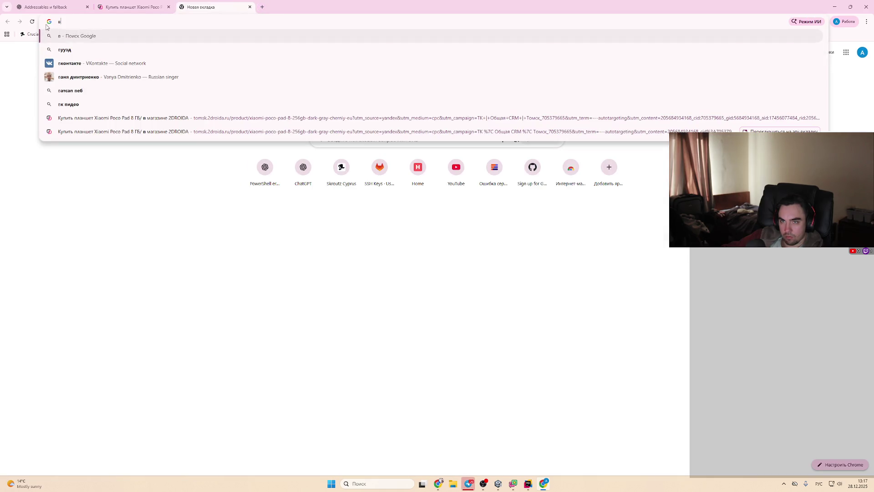
type("ns")
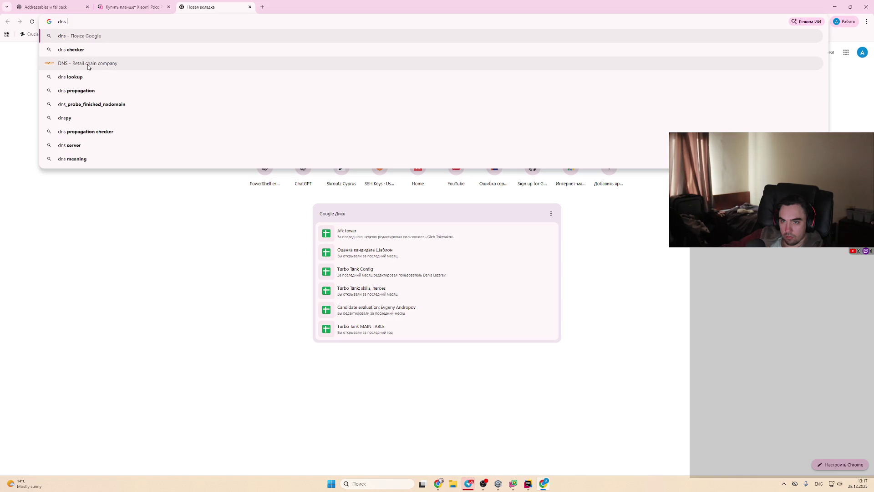
type(" tomsk")
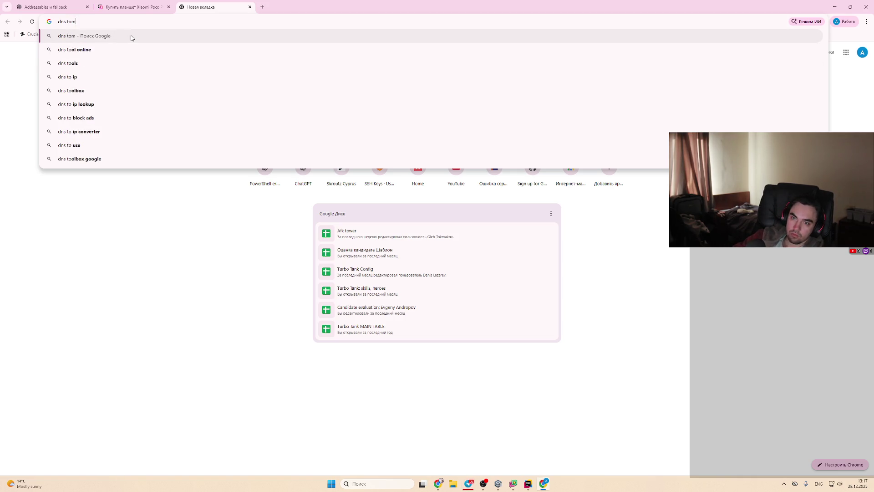
key("Return")
left_click(131, 7)
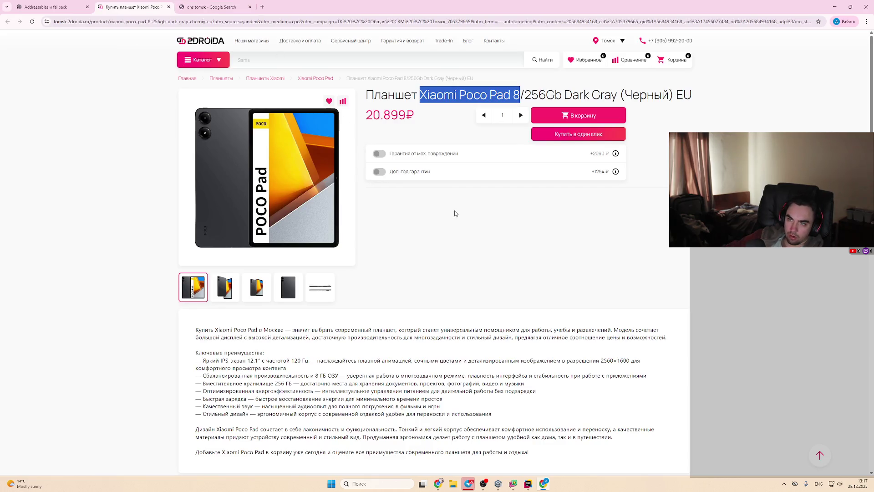
key("ctrl+Tab")
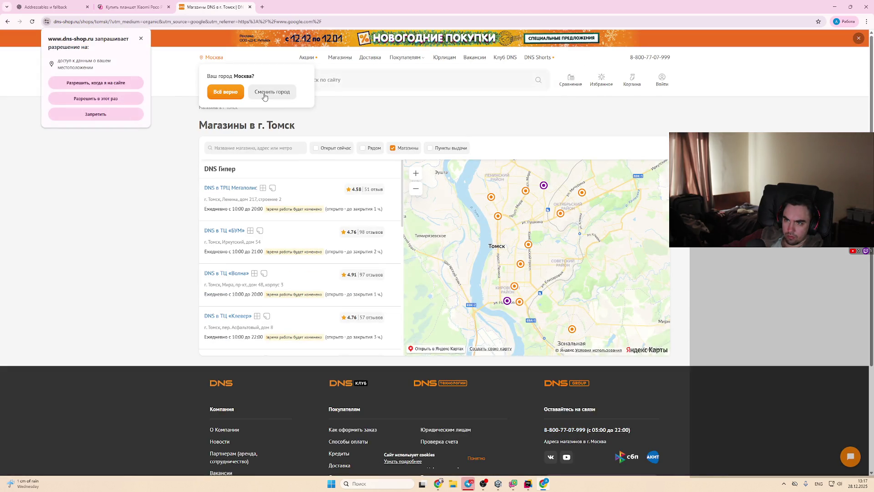
Step: Decline Moscow and set the DNS store city to Томск
left_click(303, 103)
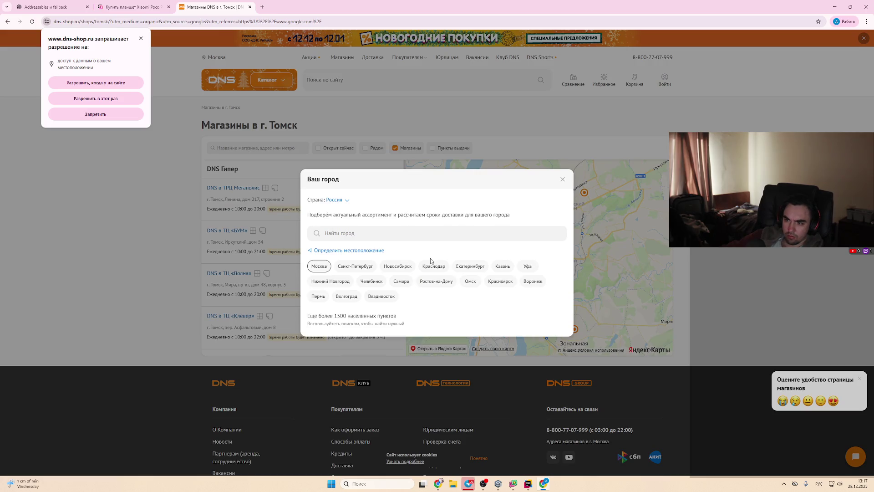
left_click(430, 233)
type("ирмс")
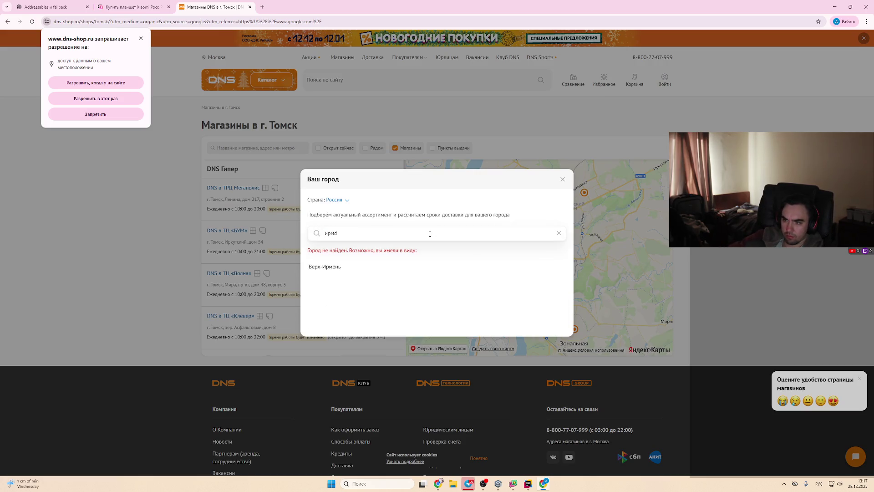
key("BackSpace")
key("BackSpace")
key("BackSpace")
type("томск")
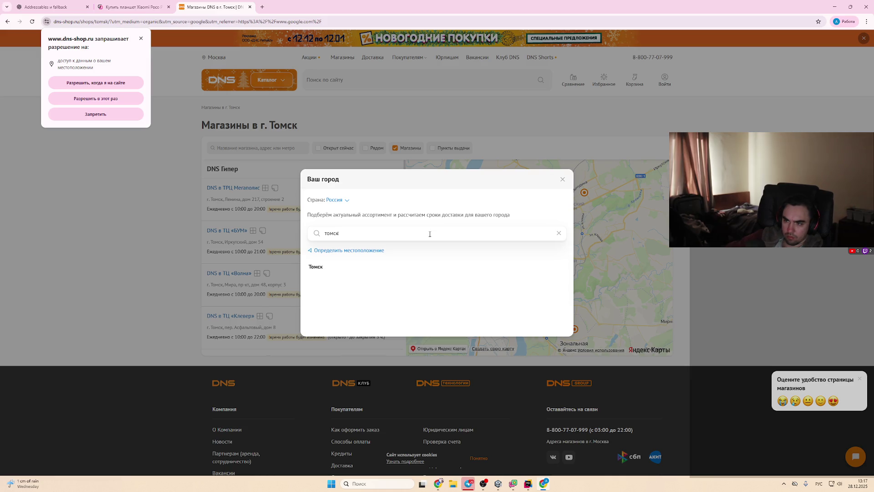
left_click(354, 271)
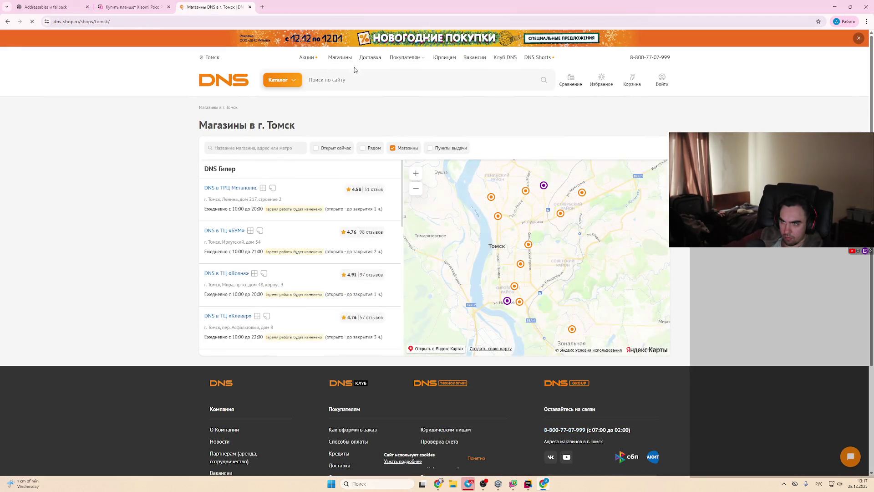
Step: Search DNS for the pasted Poco Pad model name and open the first POCO Pad tablet page
left_click(369, 79)
key("ctrl+v")
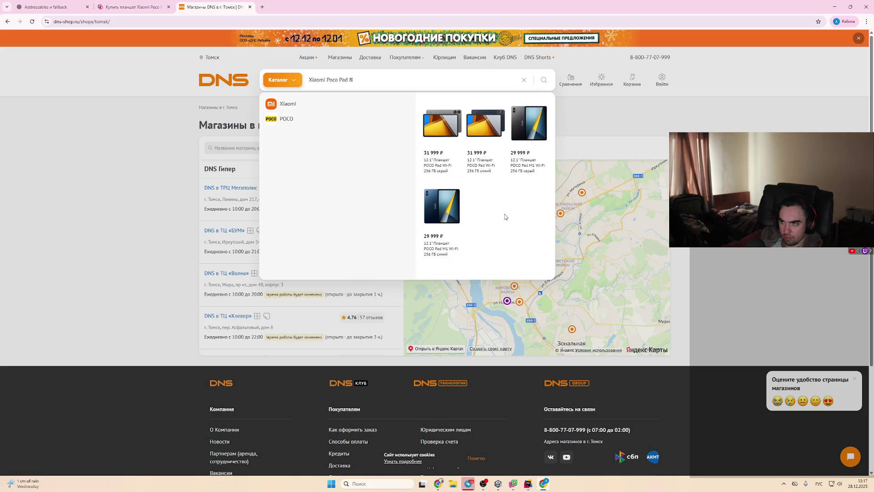
left_click(447, 175)
key("ctrl+shift+Tab")
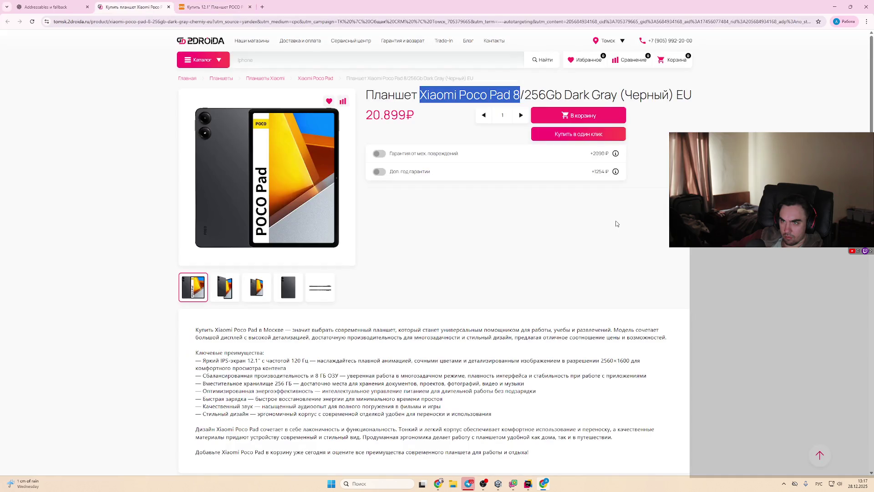
key("ctrl+Tab")
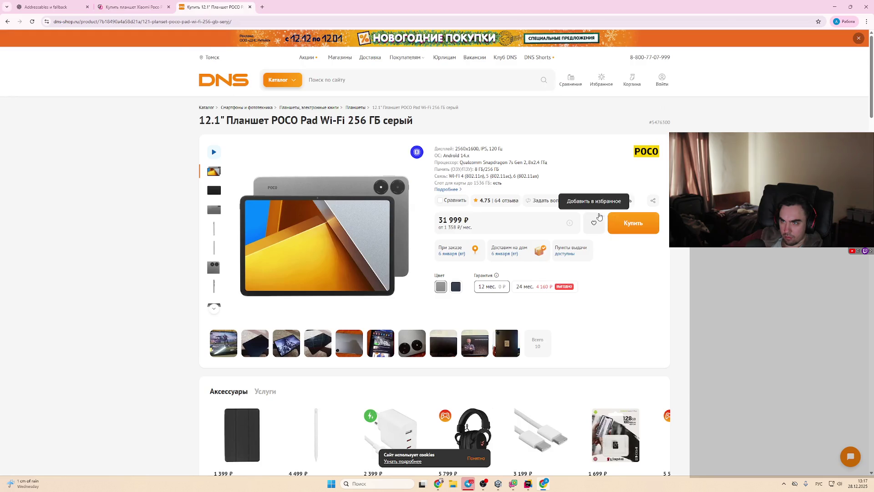
key("ctrl+shift+Tab")
key("ctrl+Tab")
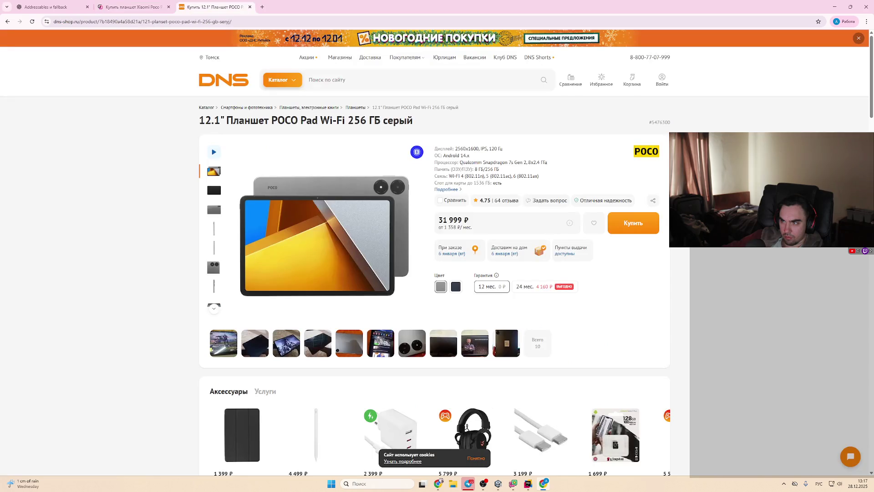
key("ctrl+shift+Tab")
scroll(508, 207, "down", 3)
scroll(508, 207, "down", 1)
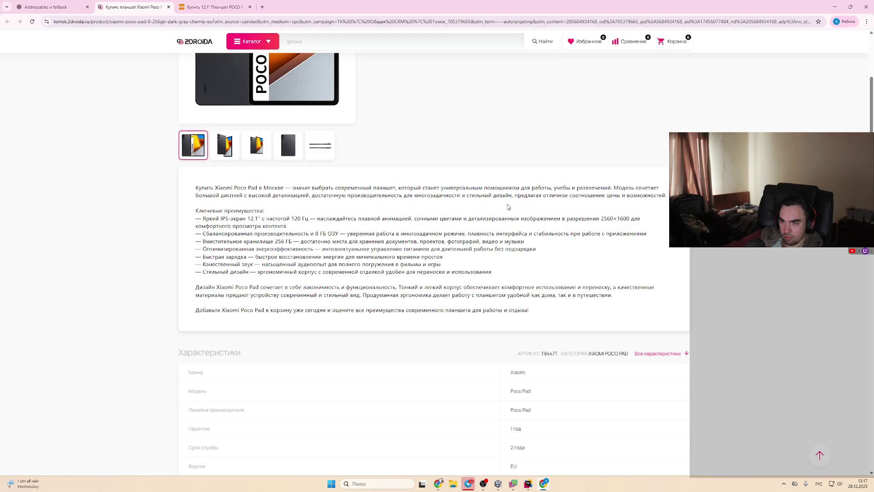
scroll(507, 207, "down", 4)
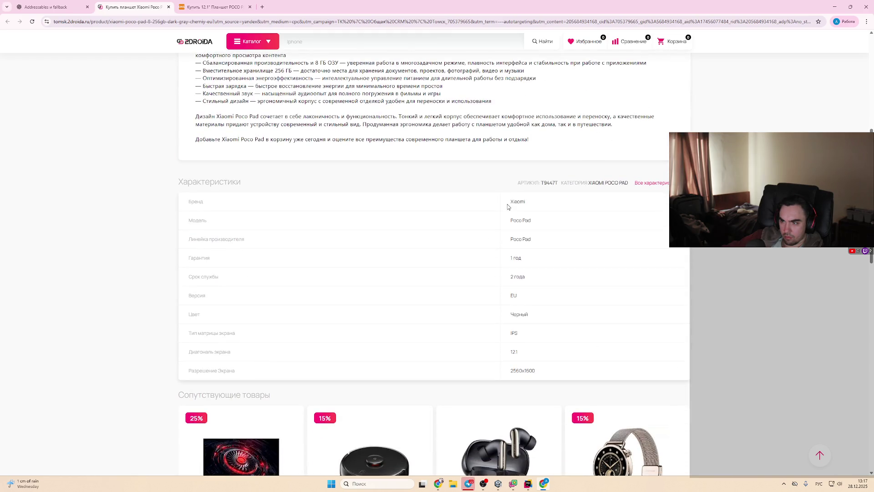
scroll(508, 207, "up", 2)
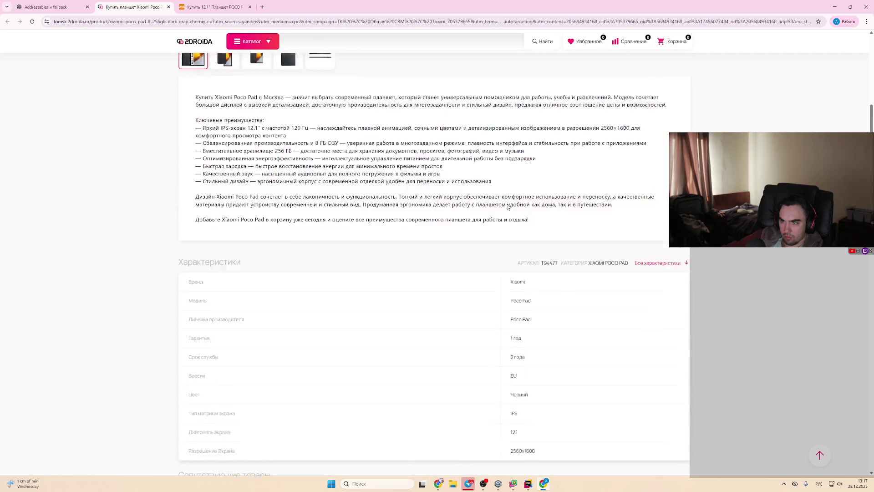
scroll(508, 207, "down", 10)
scroll(508, 207, "up", 4)
key("ctrl+Tab")
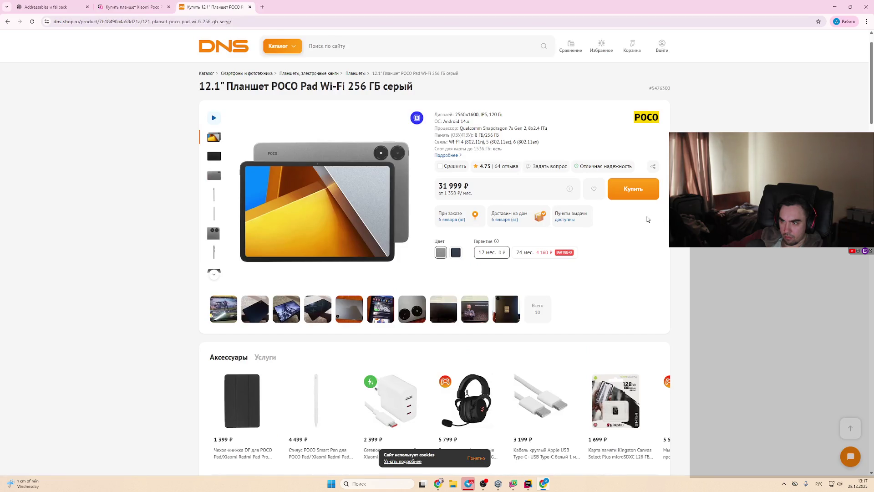
scroll(624, 213, "down", 10)
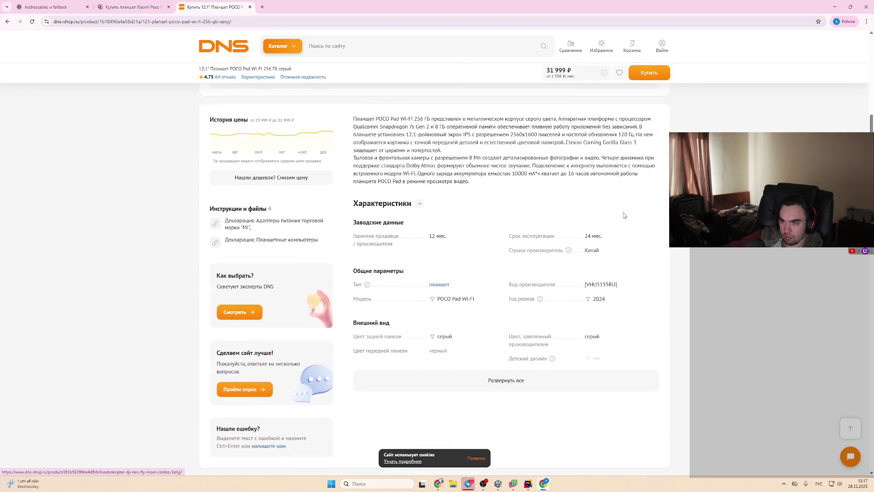
scroll(623, 213, "down", 8)
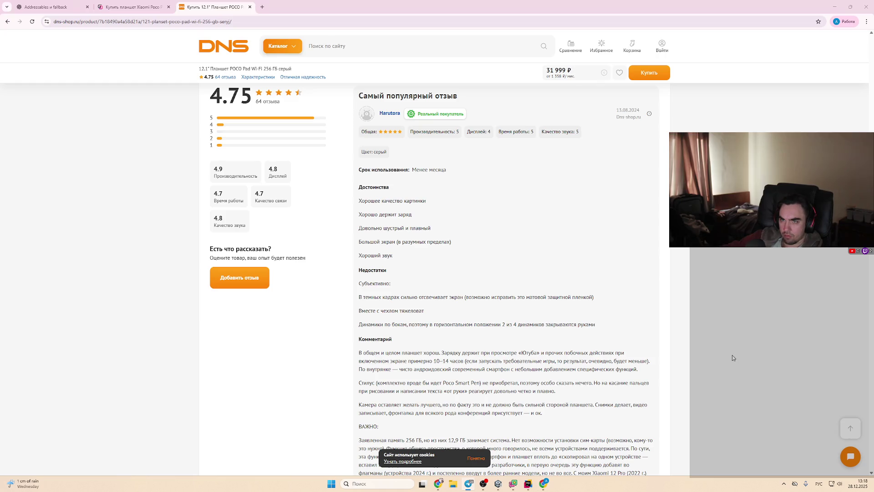
key("ctrl+shift+Tab")
key("ctrl+Tab")
scroll(484, 312, "up", 15)
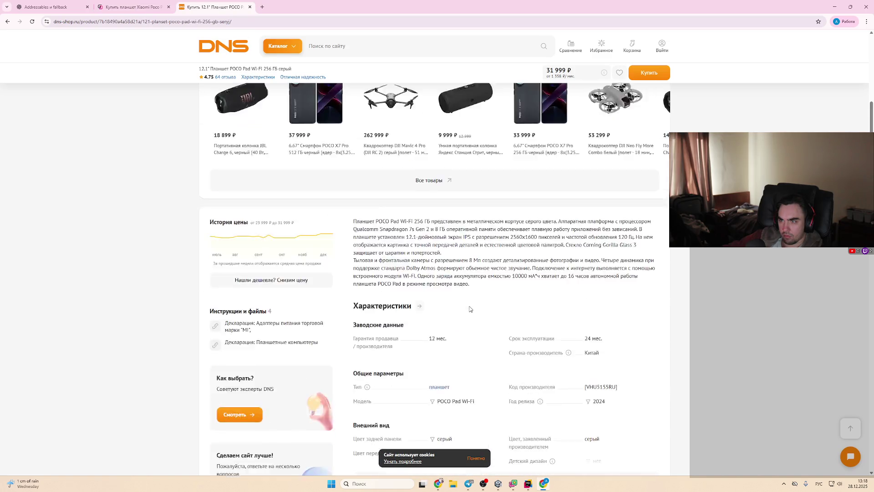
key("ctrl+shift+Tab")
scroll(555, 318, "up", 12)
key("ctrl+Tab")
key("ctrl+shift+Tab")
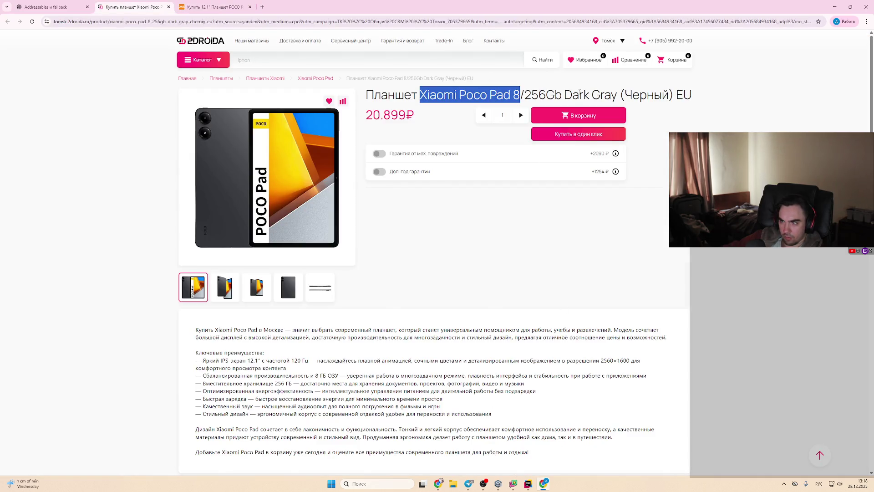
key("ctrl+Tab")
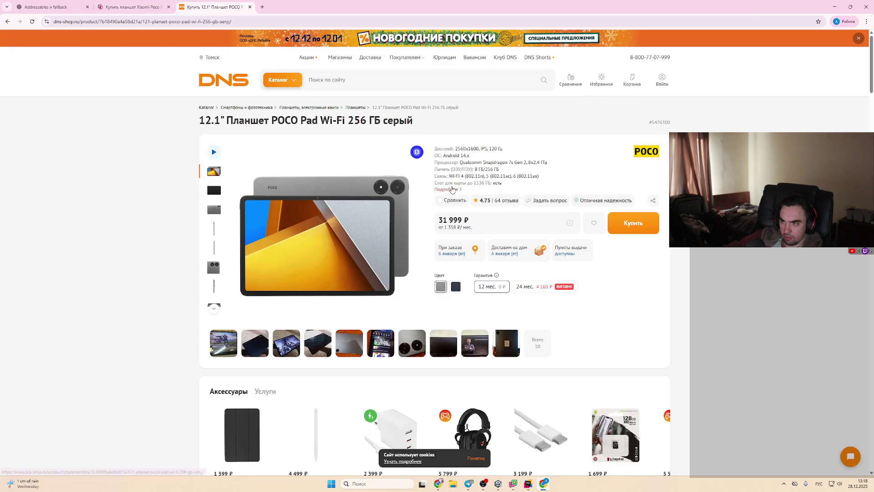
scroll(455, 191, "down", 1)
key("ctrl+shift+Tab")
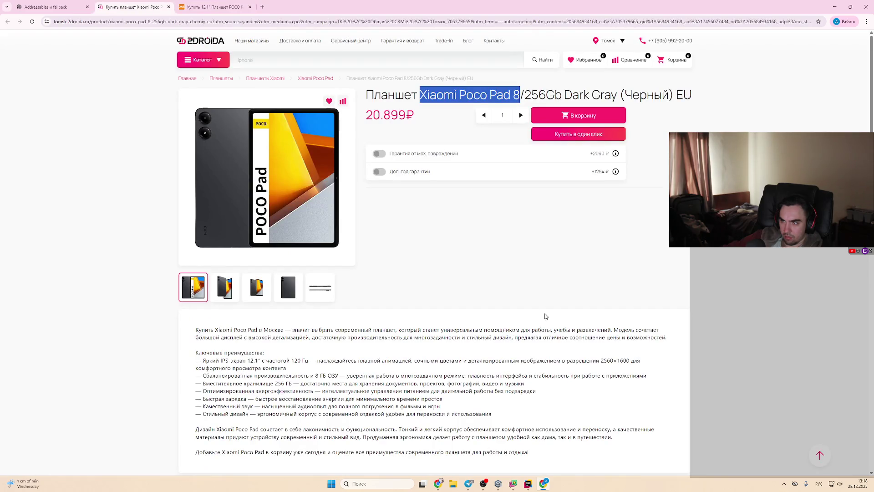
scroll(544, 312, "down", 3)
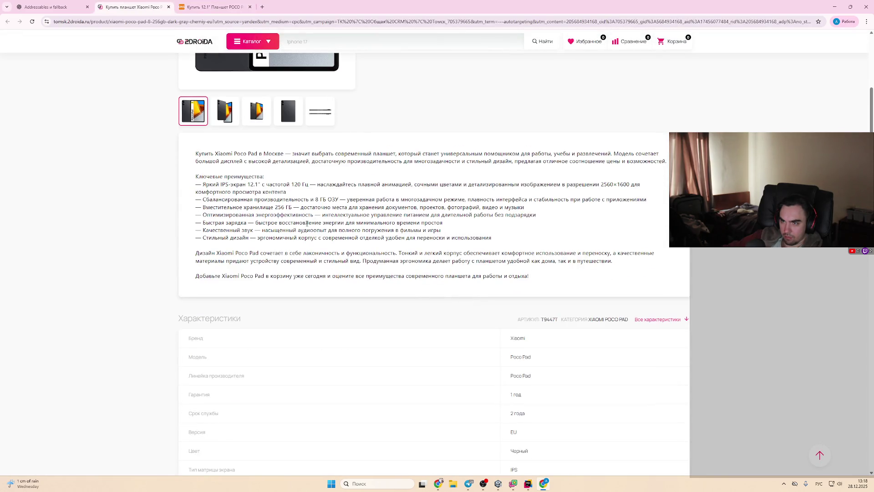
scroll(438, 273, "down", 3)
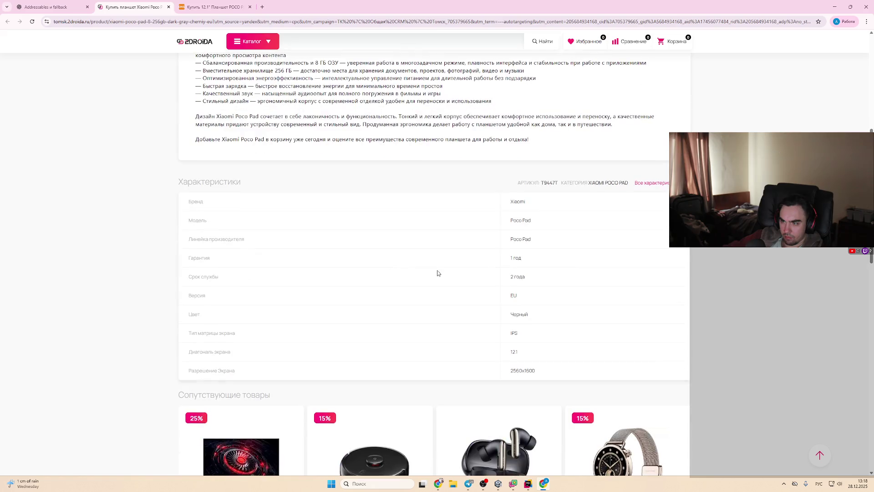
Step: Expand the 2Droida tablet's specifications and search the page for 'android'
left_click(650, 182)
scroll(504, 256, "down", 4)
key("ctrl+f")
type("android")
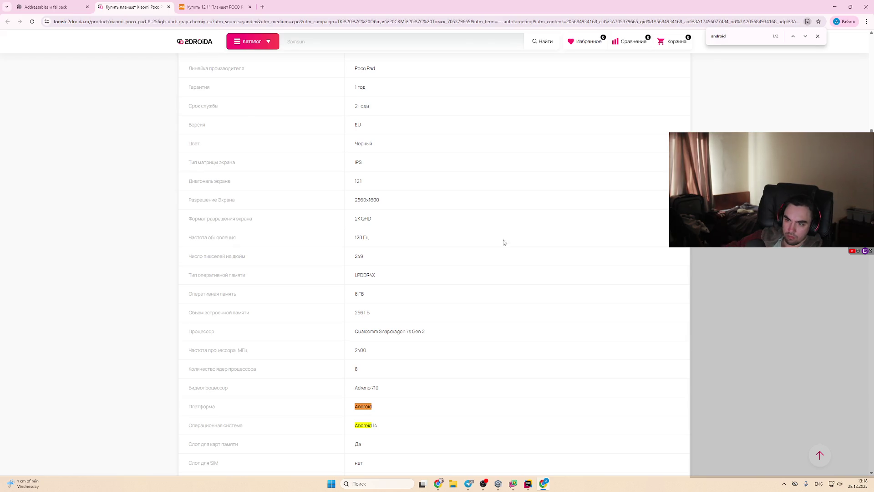
scroll(505, 250, "down", 2)
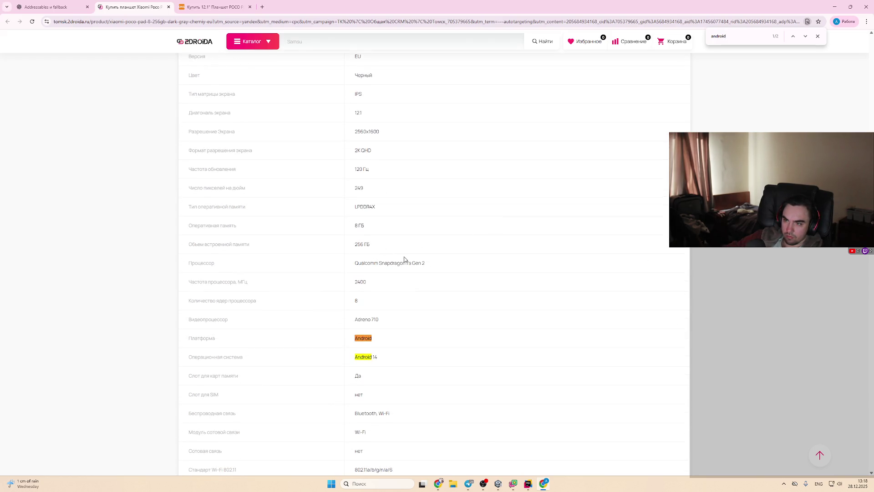
Step: Expand and scroll through the full specifications on the DNS POCO Pad page
key("ctrl+Tab")
scroll(493, 185, "down", 4)
scroll(494, 205, "up", 3)
left_click(503, 255)
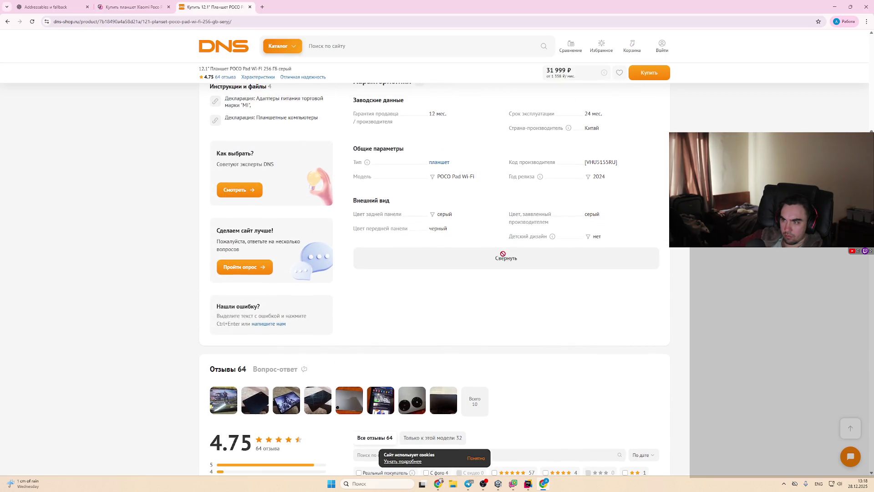
scroll(503, 254, "down", 1)
scroll(688, 277, "down", 6)
scroll(666, 277, "down", 4)
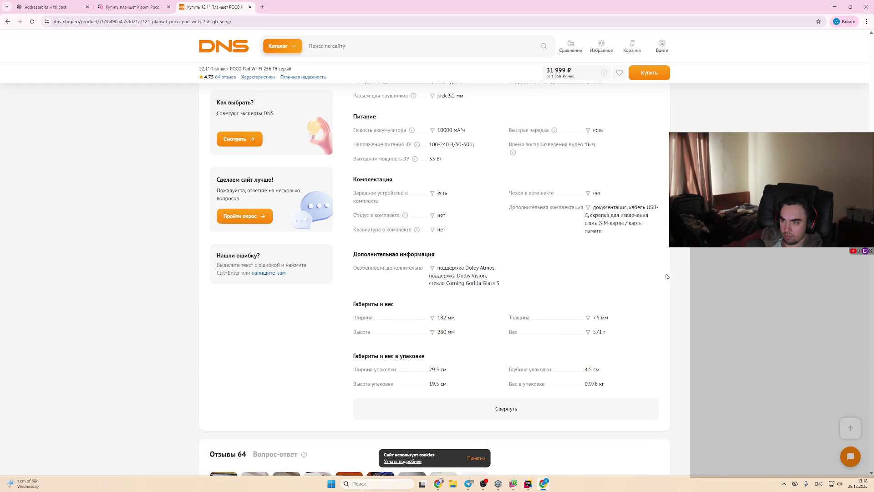
scroll(667, 276, "up", 10)
scroll(671, 327, "up", 1)
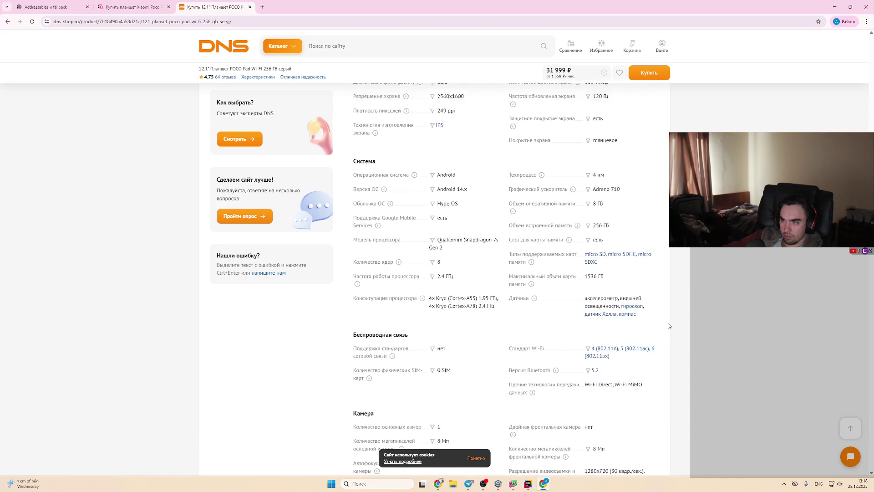
scroll(668, 326, "up", 2)
Step: Find the 'процесс' processor rows in the DNS specifications
key("ctrl+f")
type("qa")
key("BackSpace")
key("BackSpace")
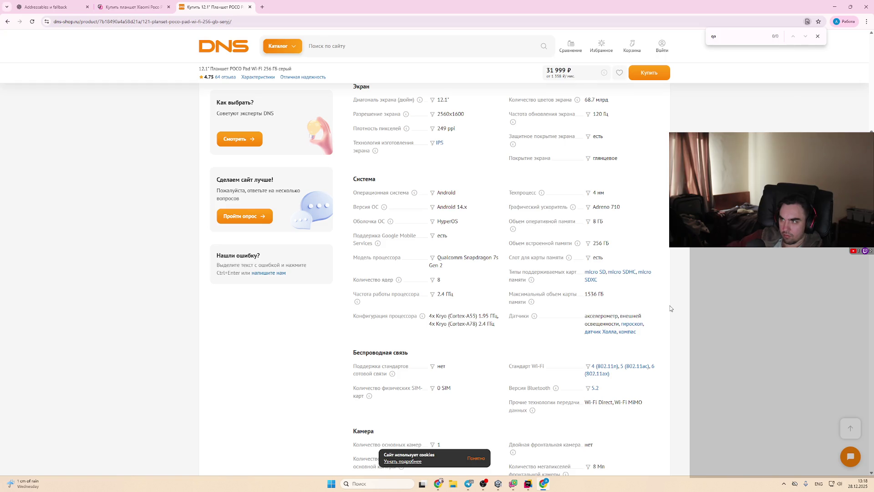
type("процесс")
key("Return")
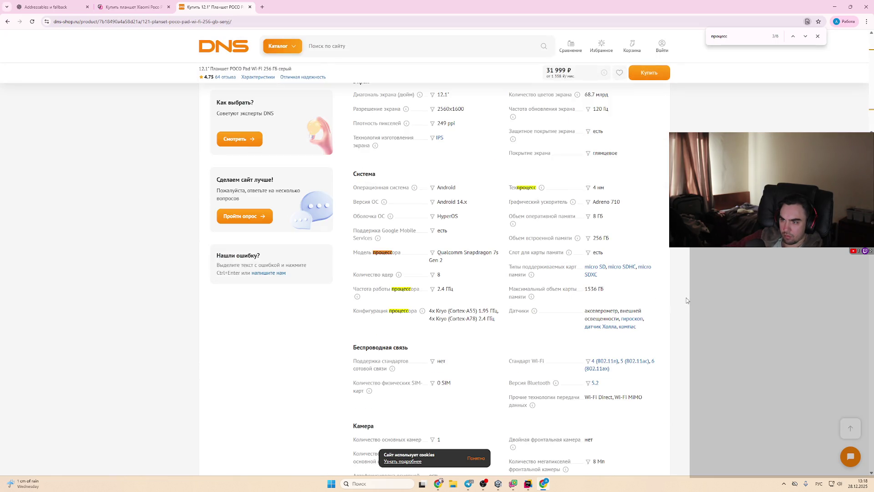
Step: Close both shop tabs, leaving the ChatGPT Addressables chat
key("ctrl+shift+Tab")
key("ctrl+Tab")
key("ctrl+w")
key("ctrl+w")
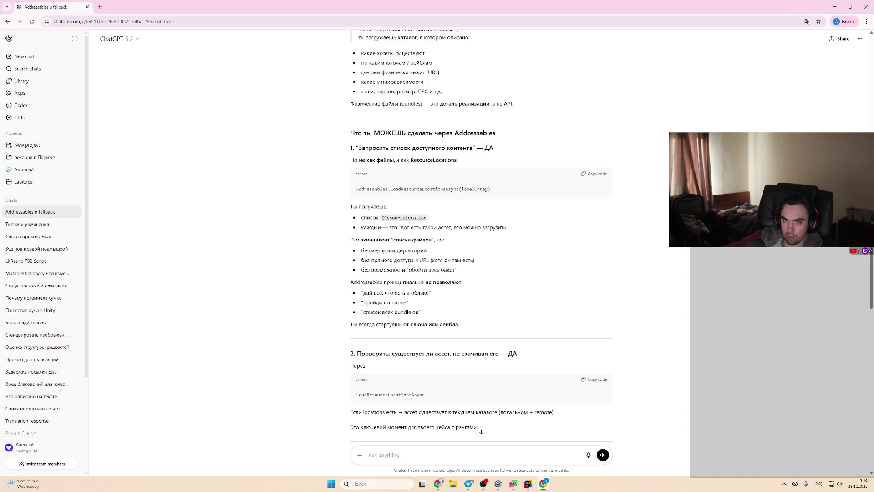
Step: Bring the ChatGPT Addressables chat back to the front and scroll to its end
left_click(835, 7)
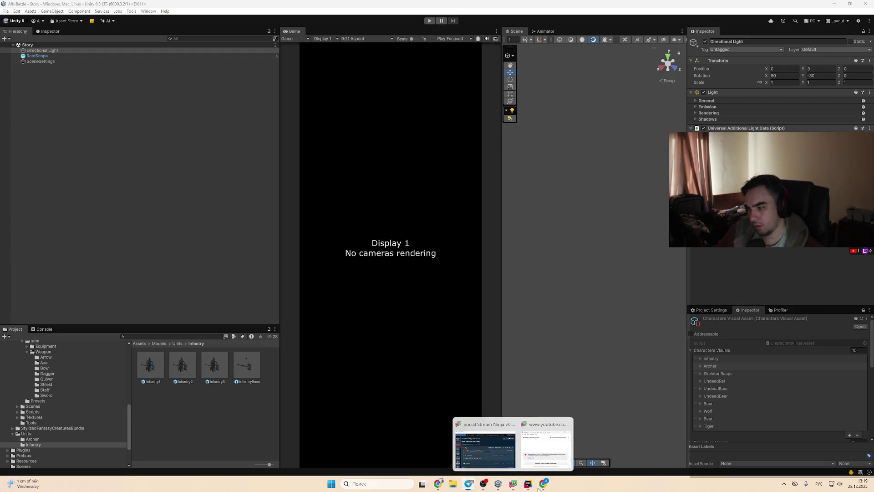
left_click(545, 452)
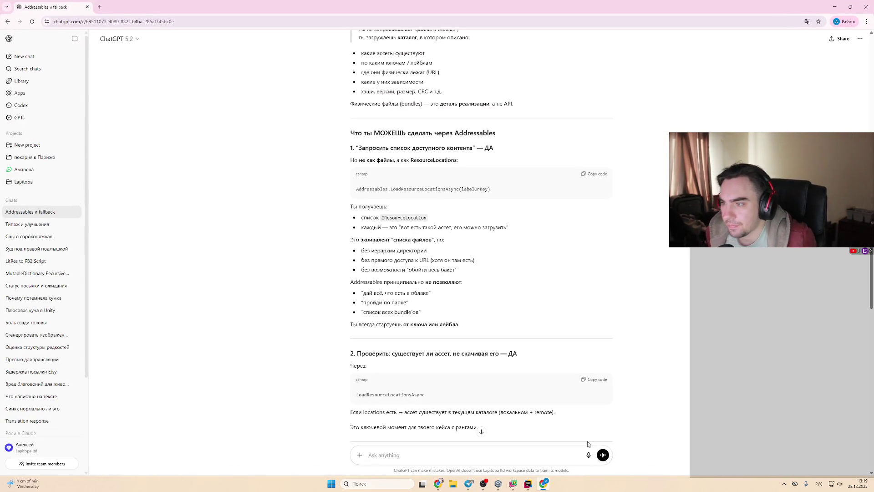
scroll(651, 250, "down", 1)
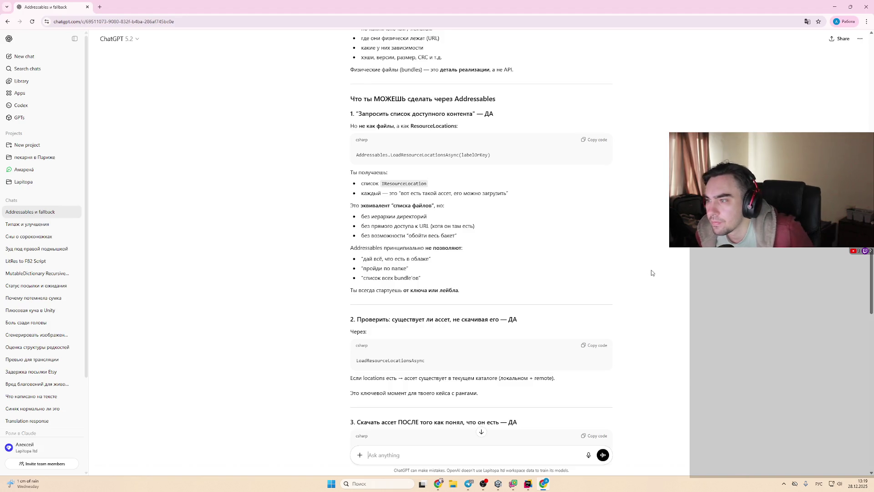
scroll(499, 296, "down", 8)
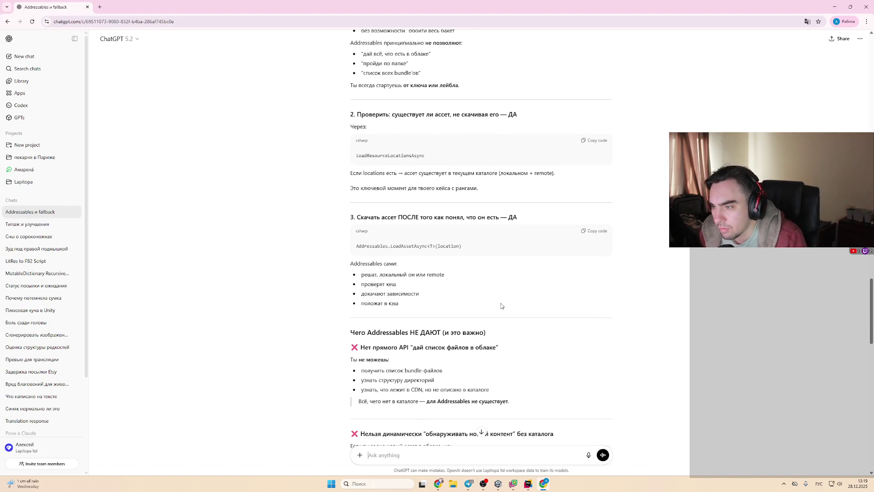
Step: Ask ChatGPT how to organise labels for an archer with a model, icon and other assets
type("а")
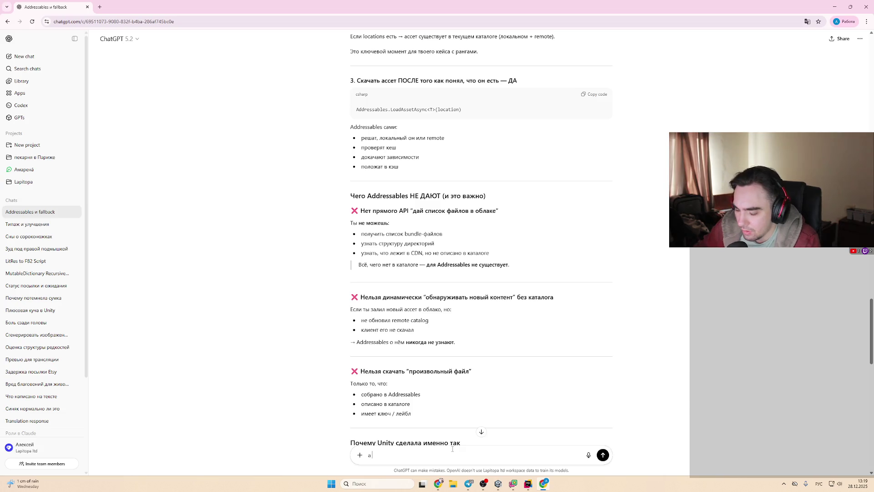
type(" если у меня по label")
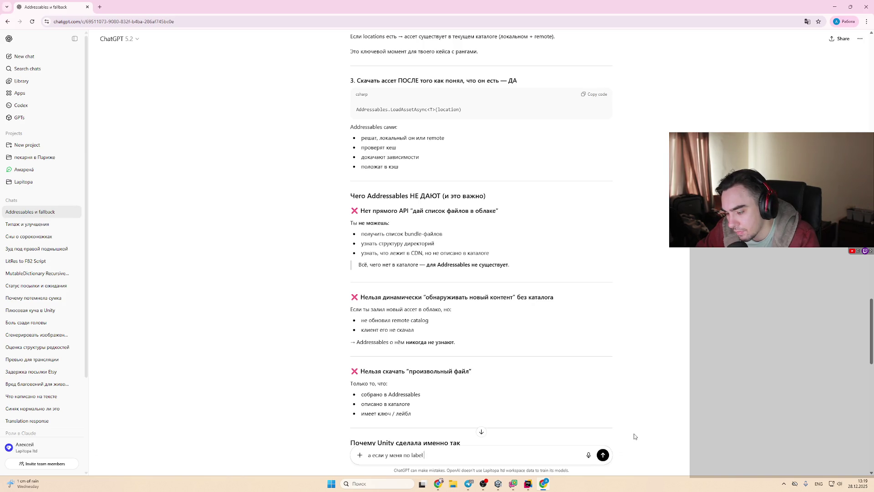
key("alt+shift")
type("луч")
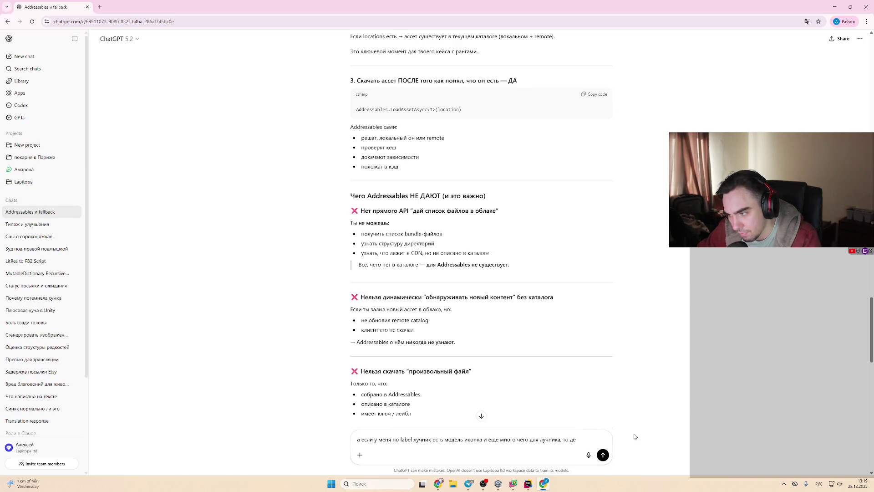
type("как это офо")
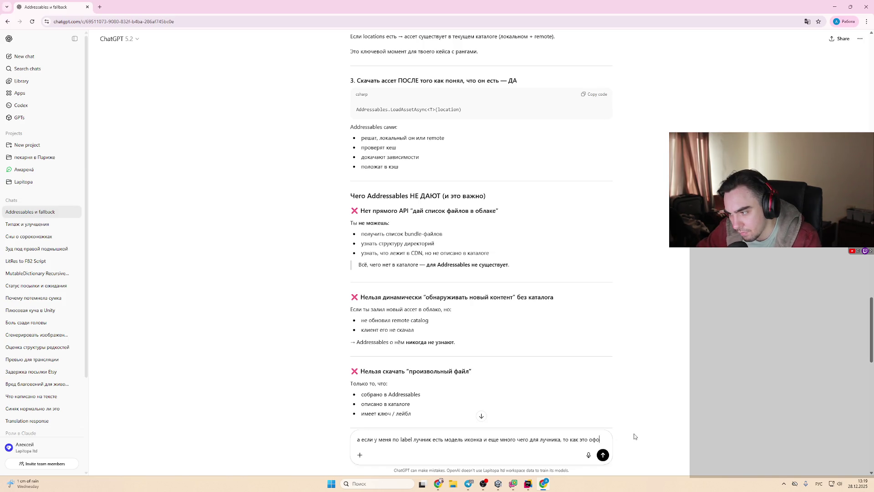
type("рмлять па")
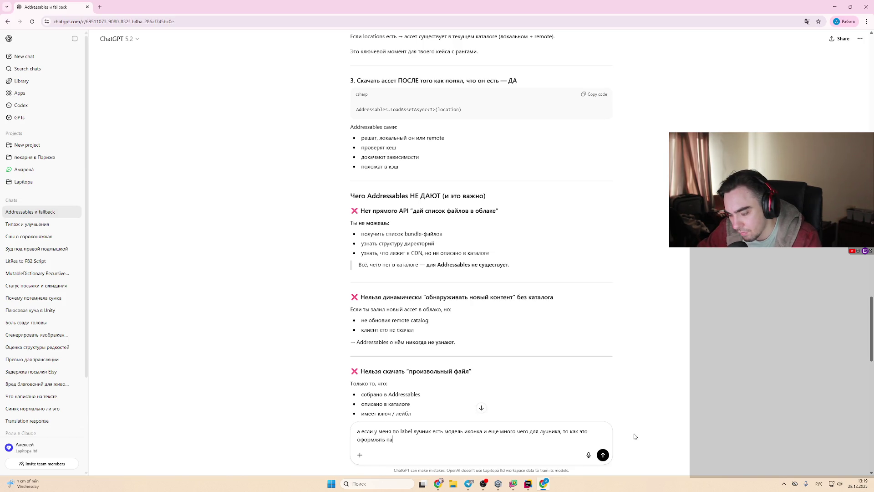
key("BackSpace")
type("ринято?")
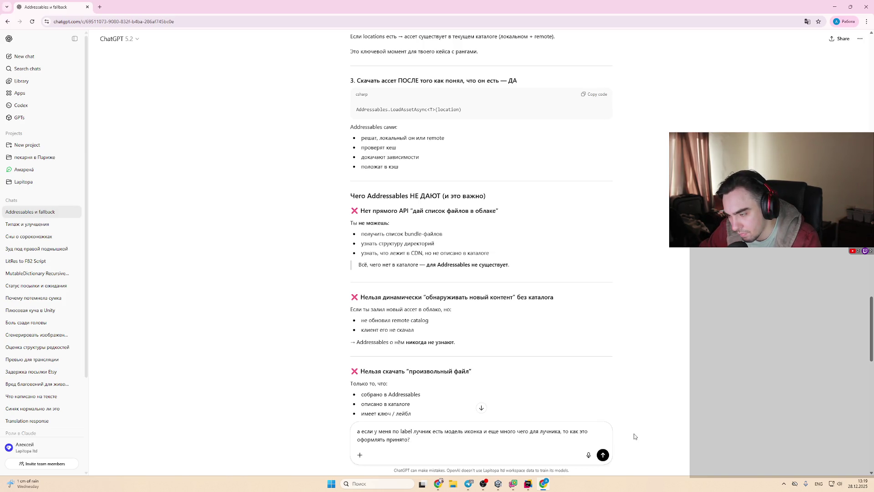
type("onms")
type("/arach")
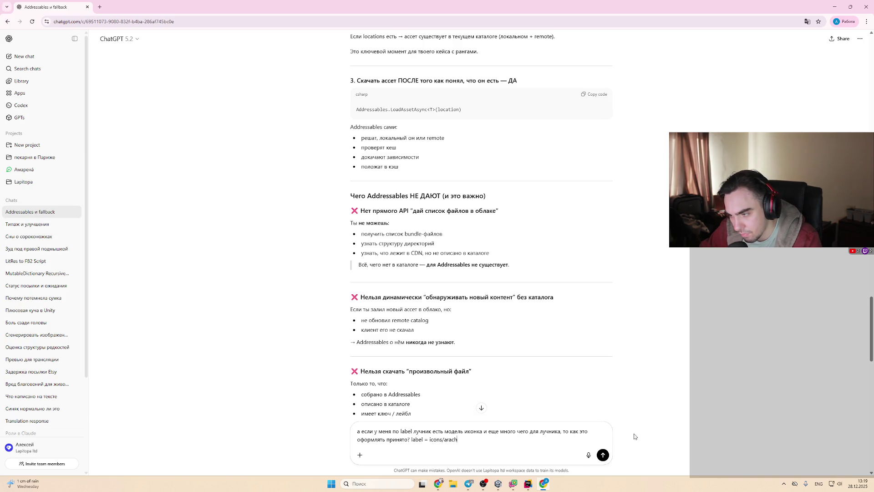
type("??")
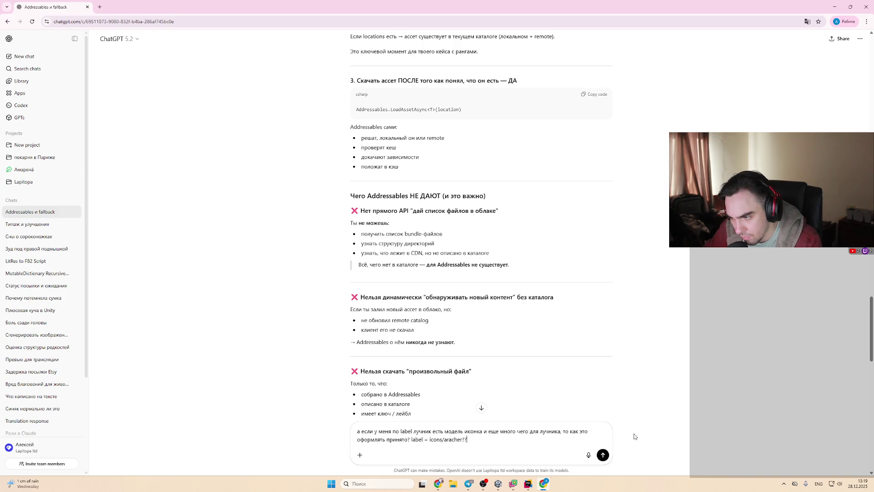
key("Return")
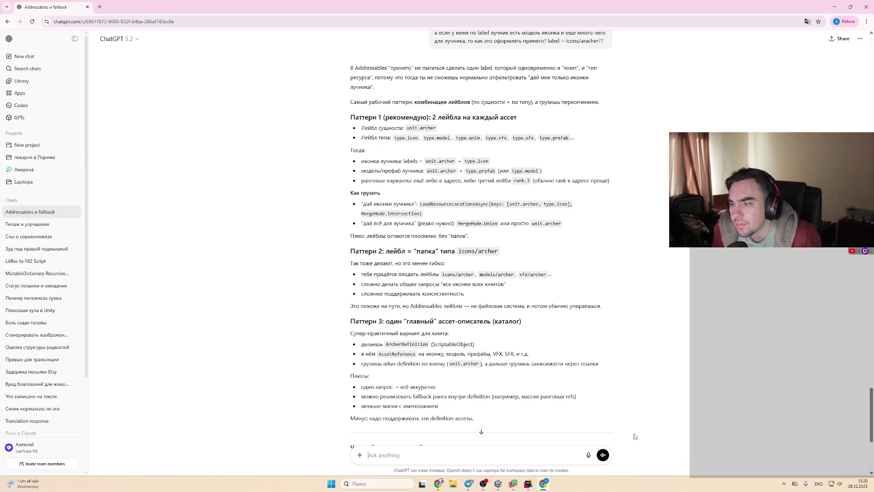
Step: Read through the reply's Pattern 1–3 labelling suggestions, then return to the Unity editor
scroll(552, 254, "down", 5)
scroll(406, 79, "up", 2)
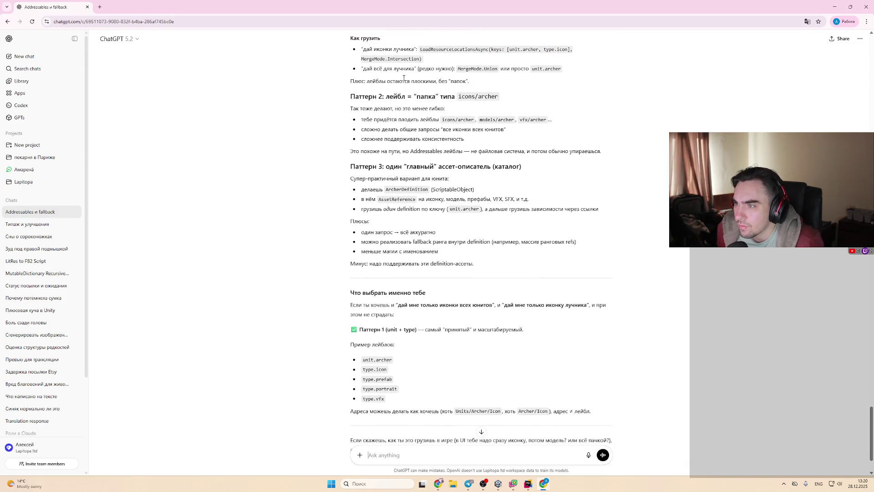
scroll(451, 132, "up", 3)
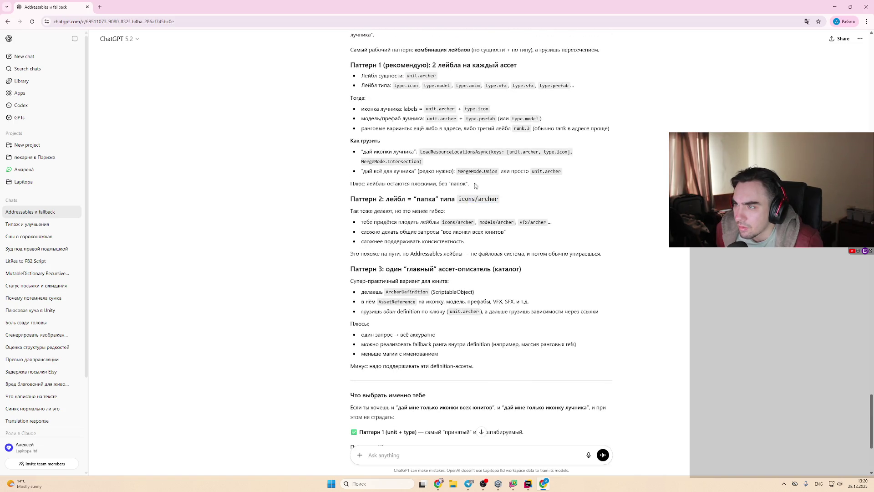
scroll(434, 110, "up", 1)
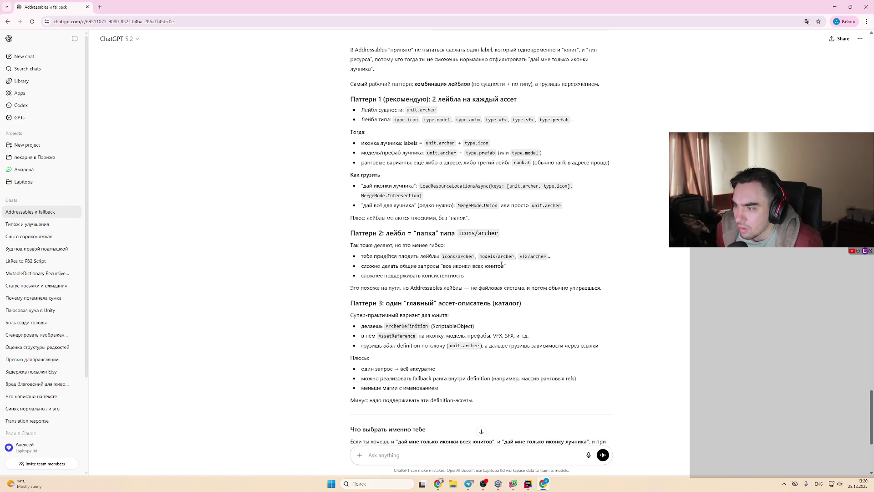
left_click(498, 484)
left_click(149, 11)
Step: Open the Addressables Groups window via Window > Asset Management and reset its column layout
mouse_move(163, 11)
mouse_move(187, 119)
mouse_move(264, 120)
left_click(312, 120)
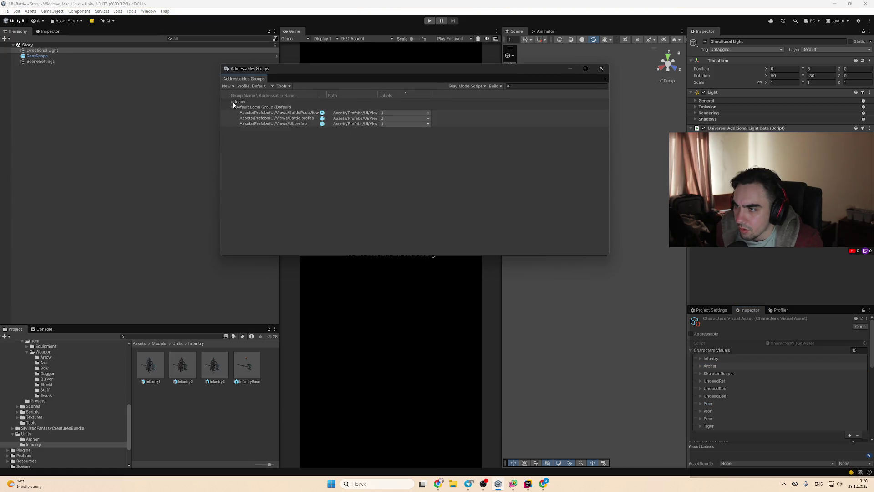
right_click(405, 93)
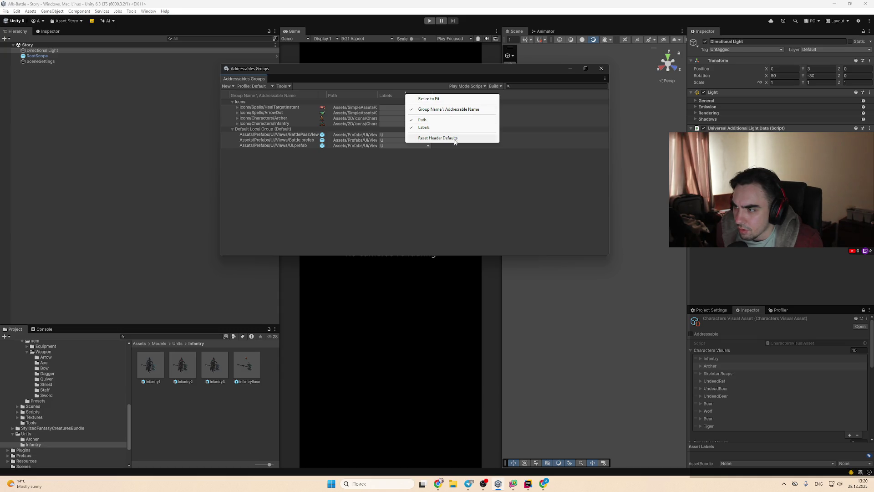
left_click(421, 199)
Step: Review BattlePassView's labels, toggling 'default' on and off so only UI remains
left_click(424, 136)
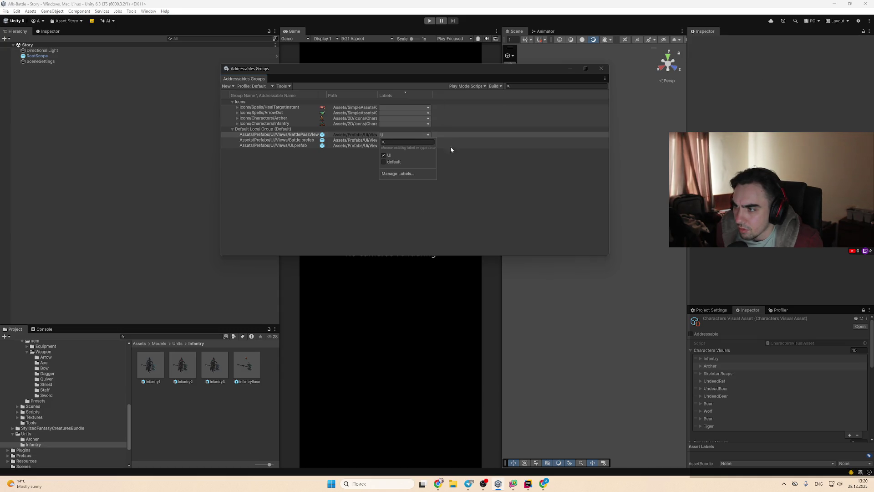
left_click(412, 173)
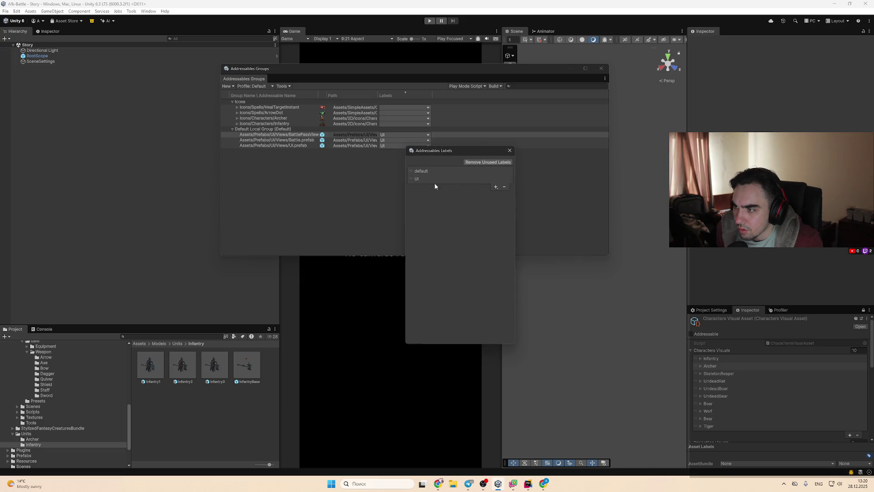
left_click(411, 178)
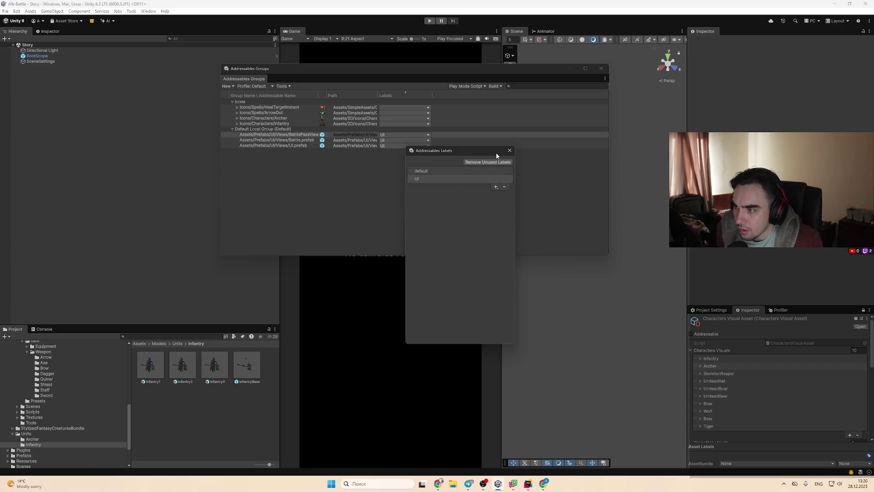
left_click(510, 151)
left_click(424, 135)
left_click(384, 162)
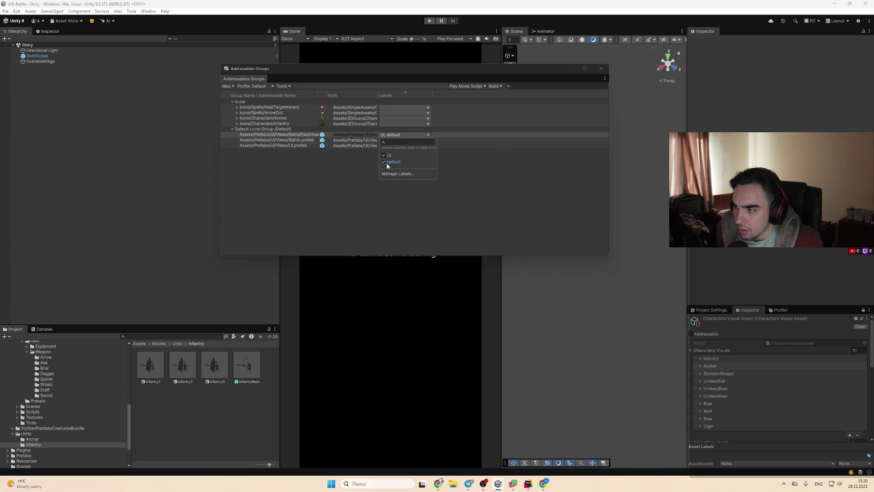
left_click(384, 162)
left_click(496, 204)
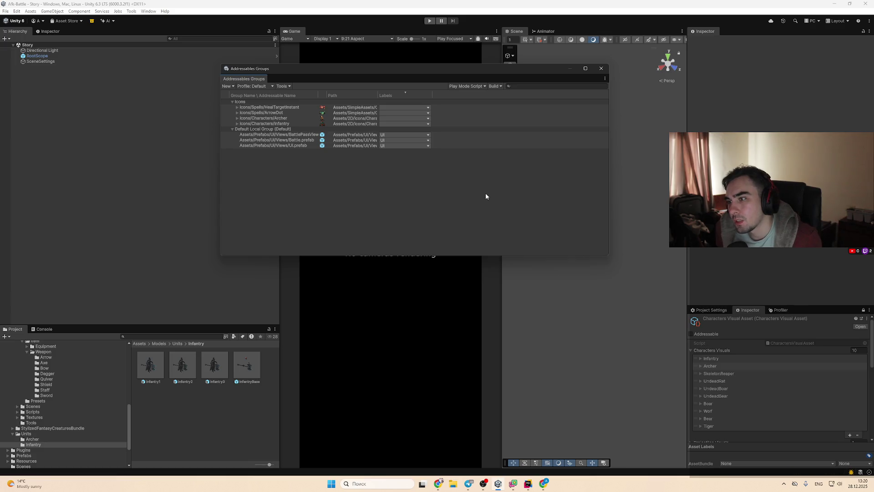
right_click(407, 92)
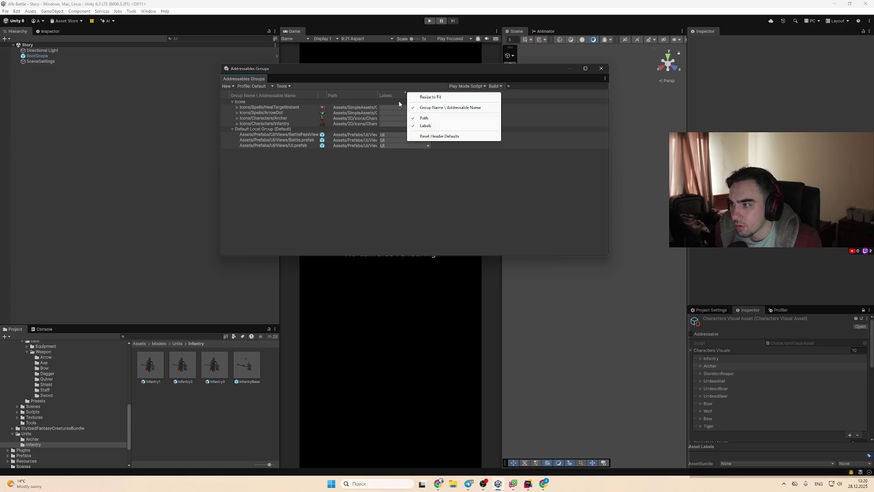
left_click(401, 118)
Step: Add a new unit.archer label in the Addressables Labels list
left_click(430, 158)
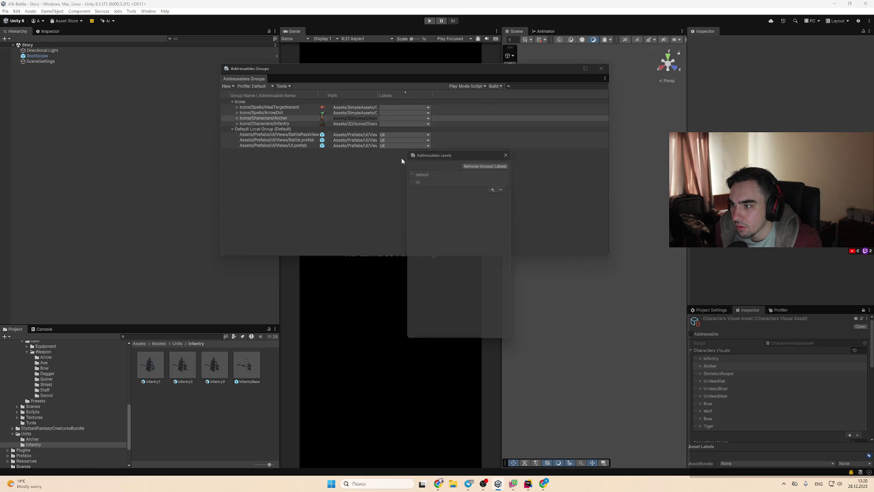
left_click(494, 187)
type("unit.arc")
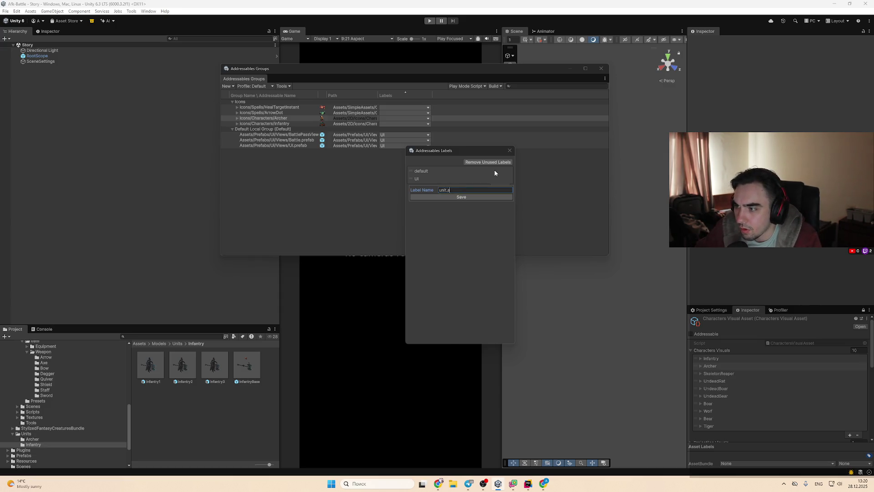
type("her")
key("Return")
Step: Begin a 'type.' label entry and revise the unit.archer label's name
left_click(492, 195)
type("type.")
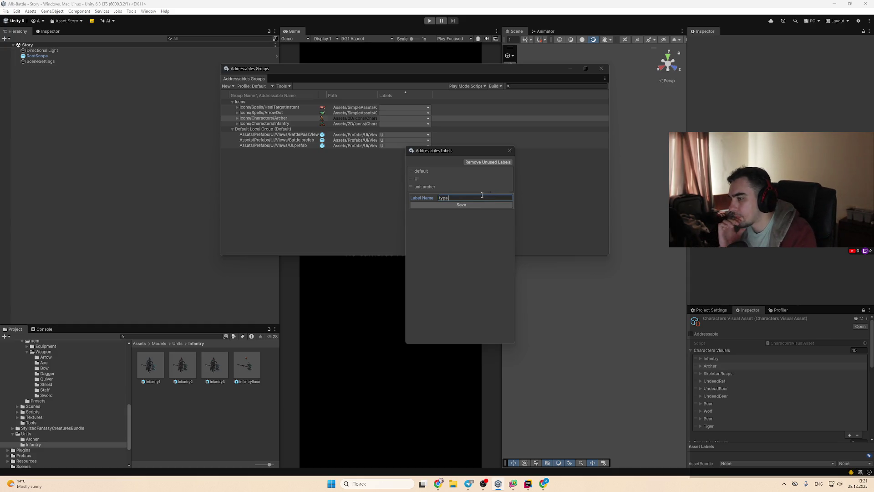
left_click(438, 188)
left_click(438, 187)
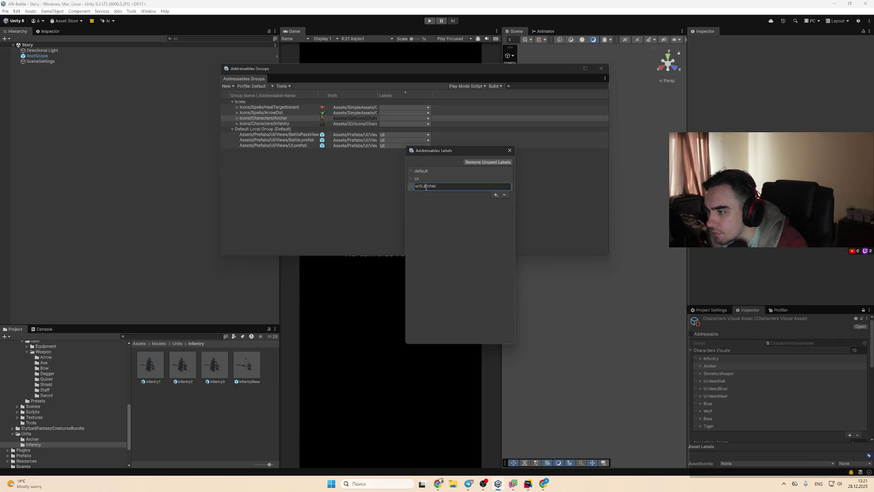
key("alt+Tab")
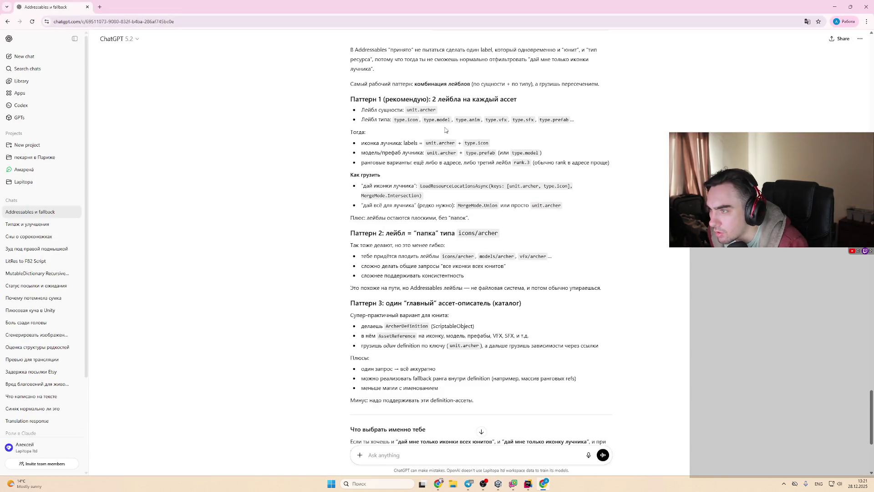
key("alt+Tab")
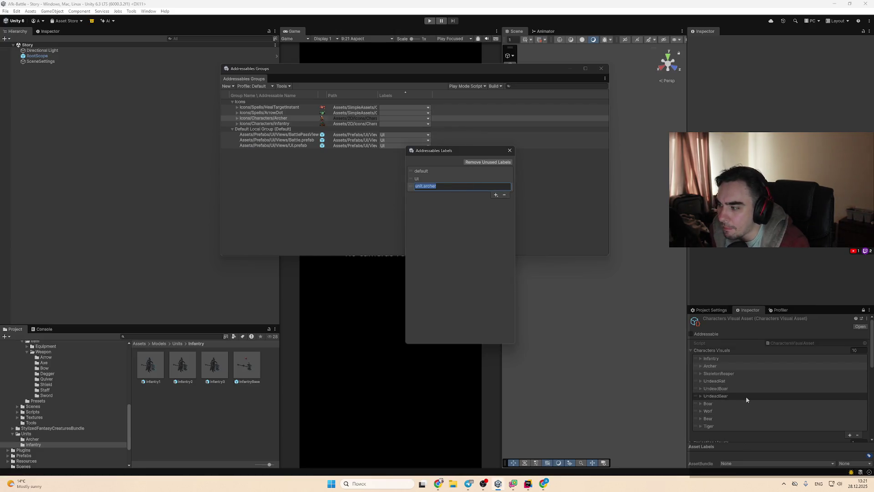
left_click(424, 186)
key("Escape")
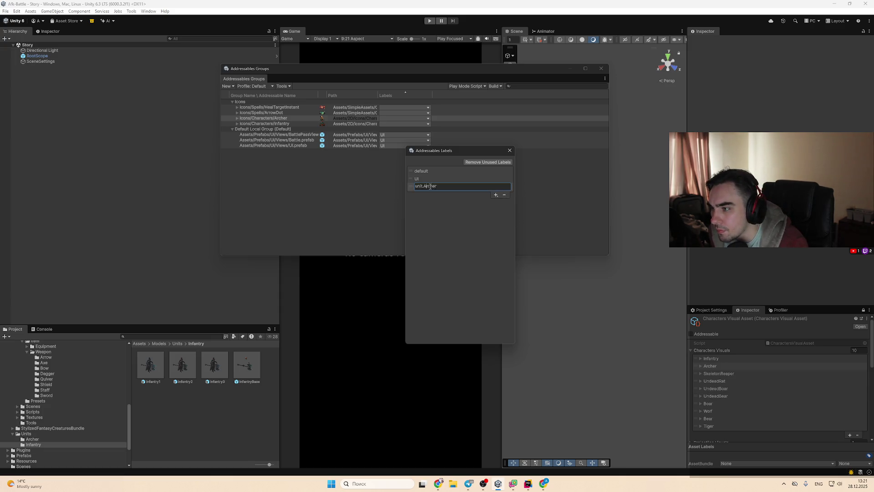
left_click(442, 188)
left_click(440, 203)
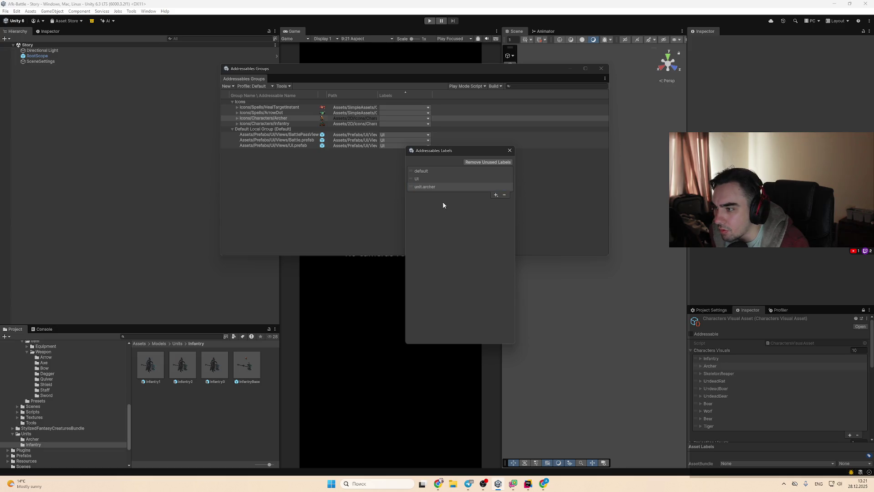
left_click(496, 195)
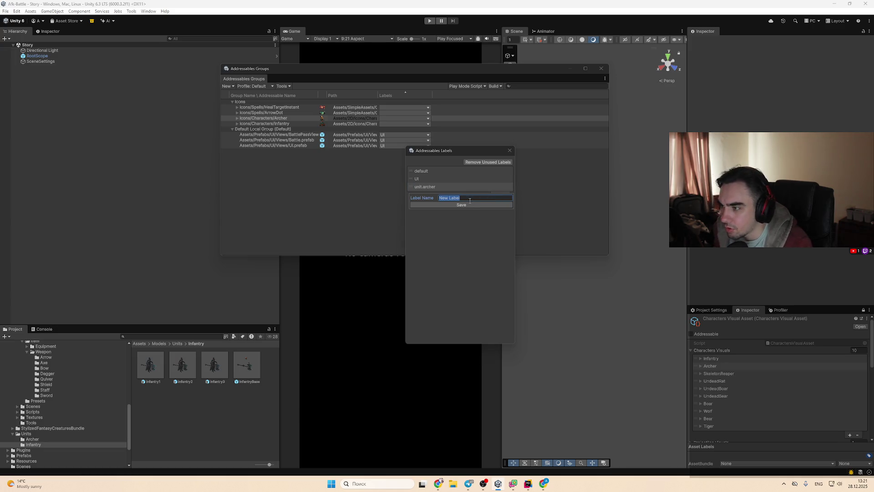
Step: Check the Infantry entry and add a unit.Infantry label
type("ujnit")
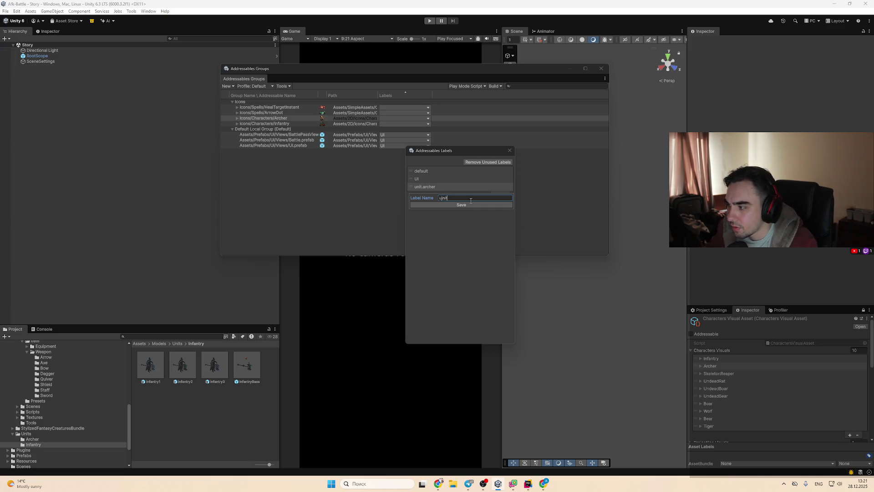
left_click(722, 359)
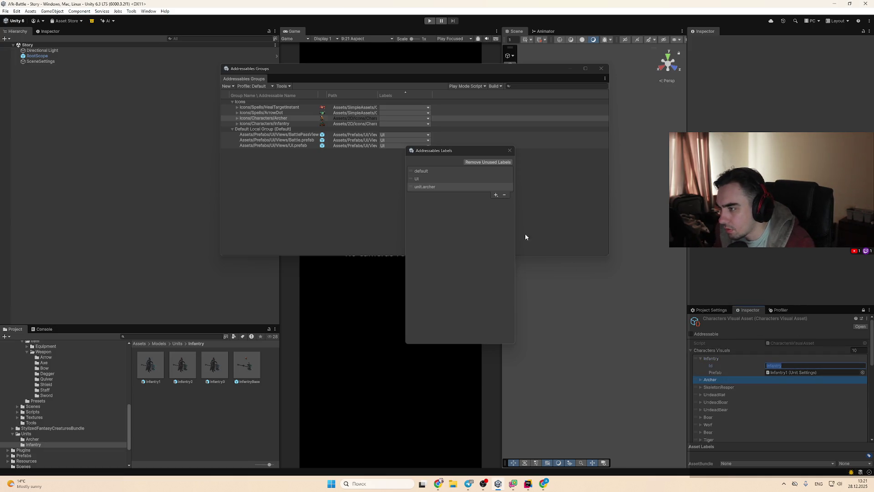
left_click(495, 195)
left_click(492, 195)
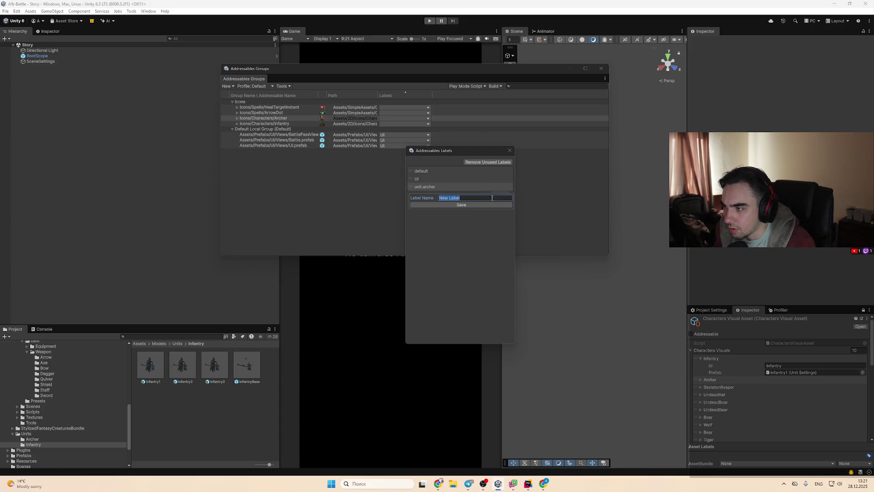
type("unit.Infantry")
key("Return")
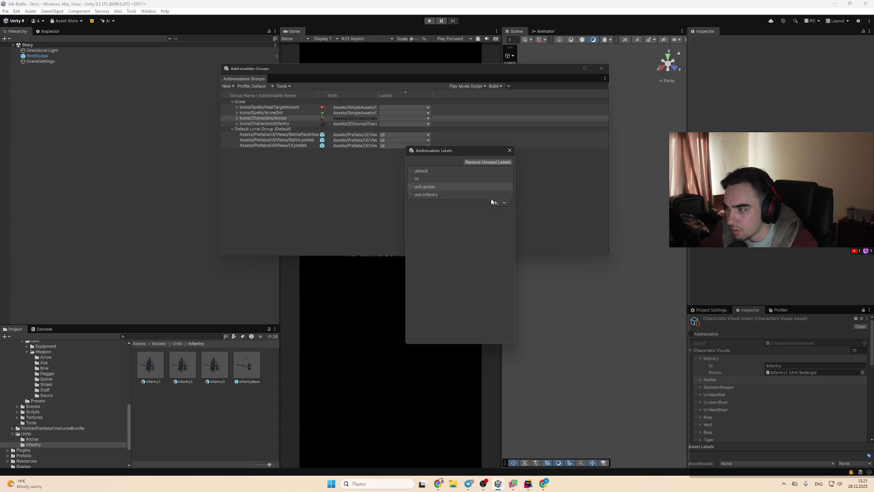
Step: Add the type.prefab and type.icon labels
left_click(496, 202)
type("t")
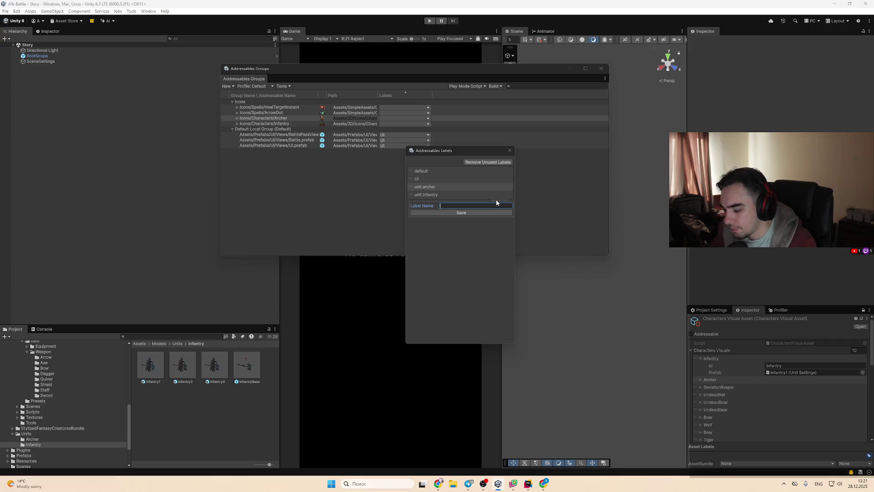
type("ype.prefab")
key("Return")
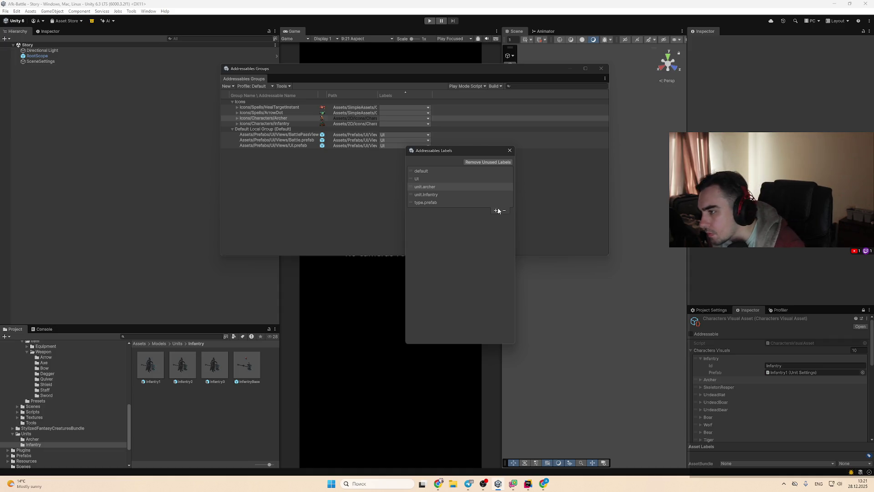
left_click(496, 210)
type("type.Icon")
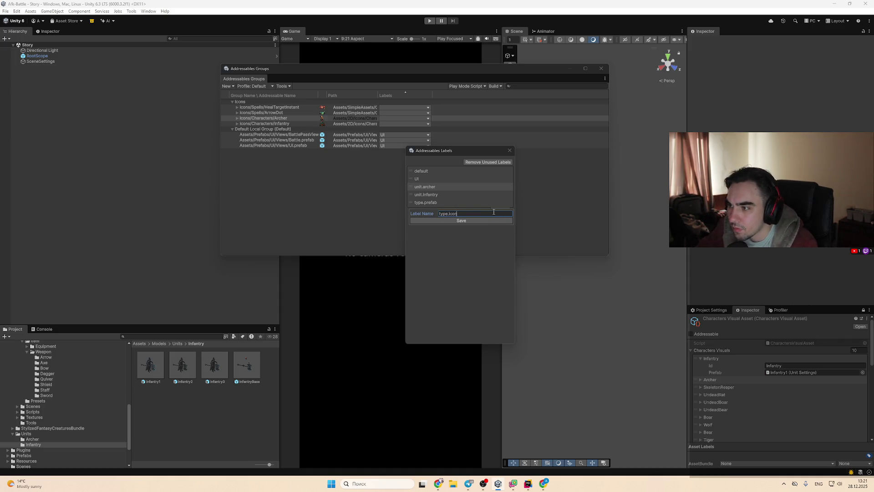
key("Return")
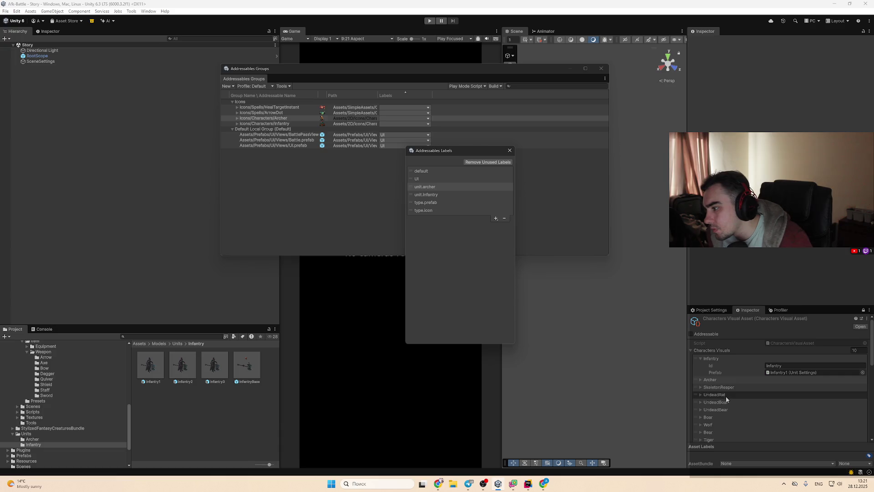
Step: Add the unit.boar, unit.wolf and unit.bear labels
scroll(720, 402, "down", 1)
left_click(710, 361)
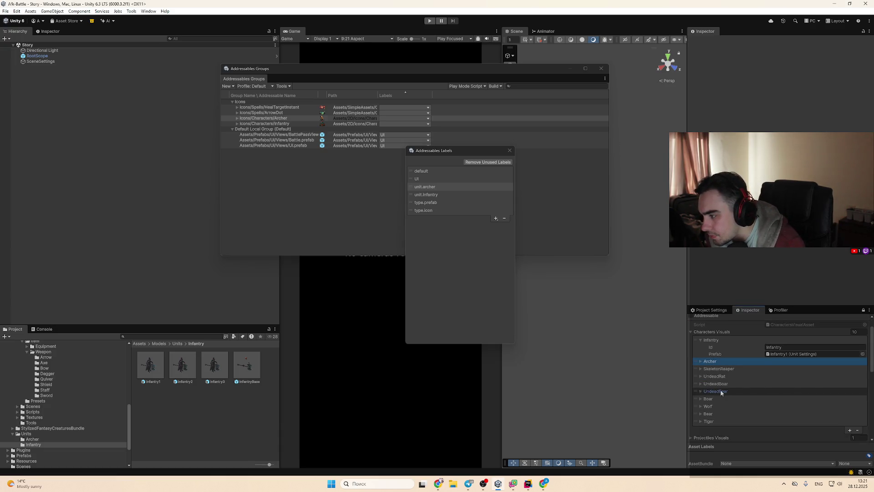
left_click(496, 218)
type("un")
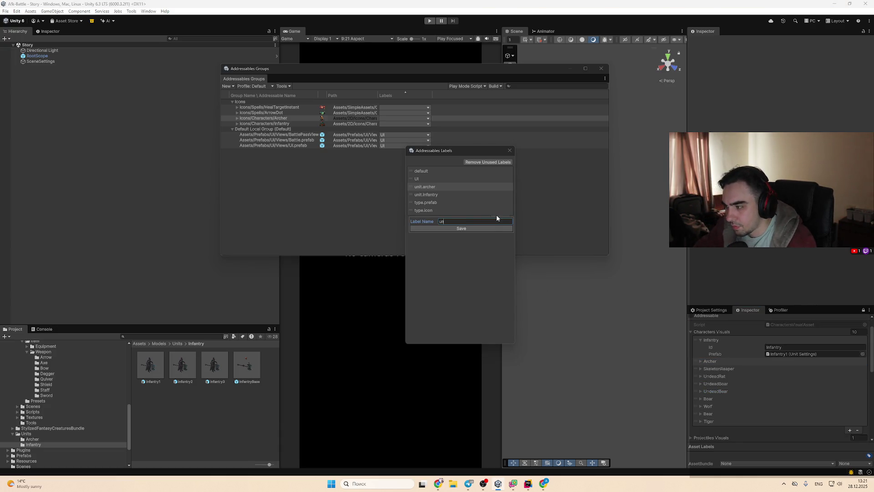
type("it.boar")
key("Return")
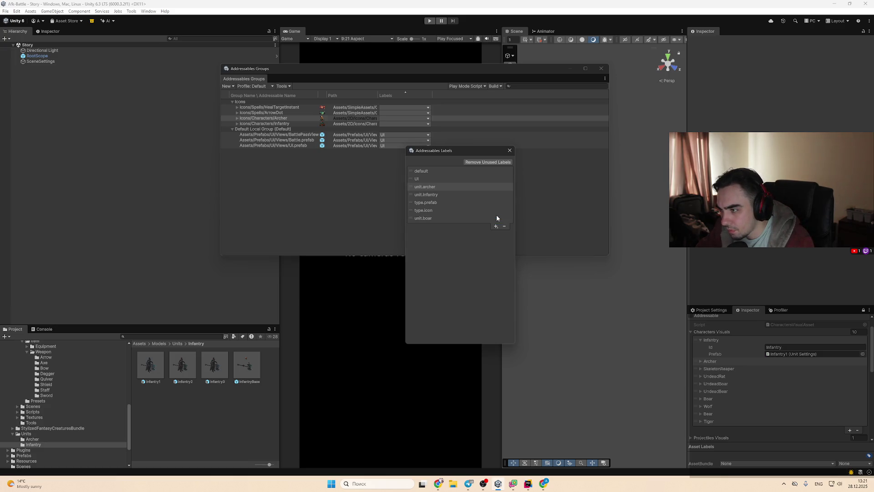
left_click(496, 226)
type("u")
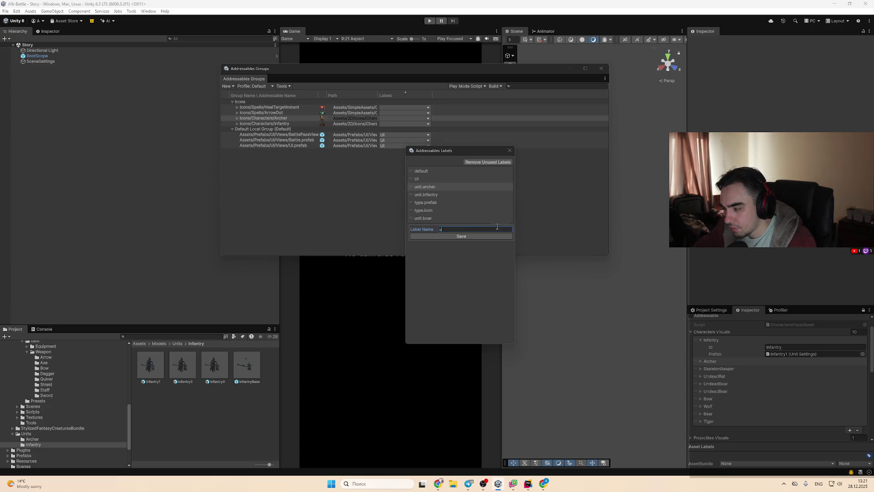
type("lf")
key("Return")
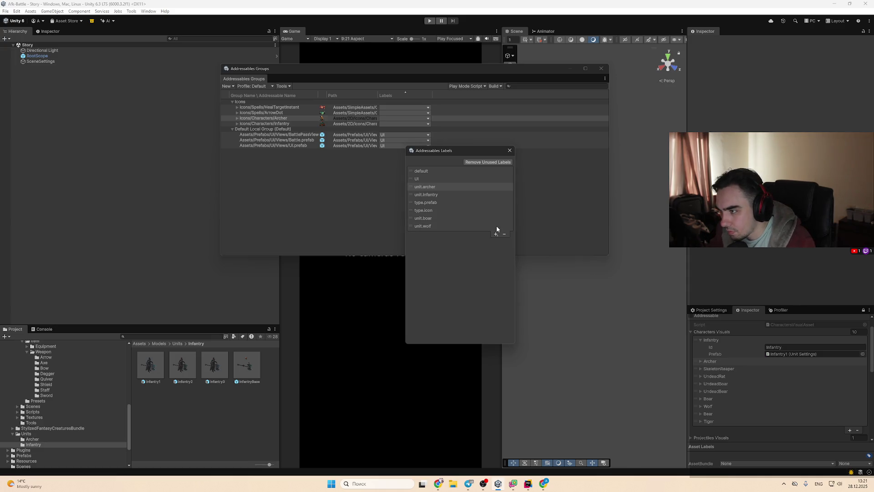
left_click(496, 235)
type("unit.")
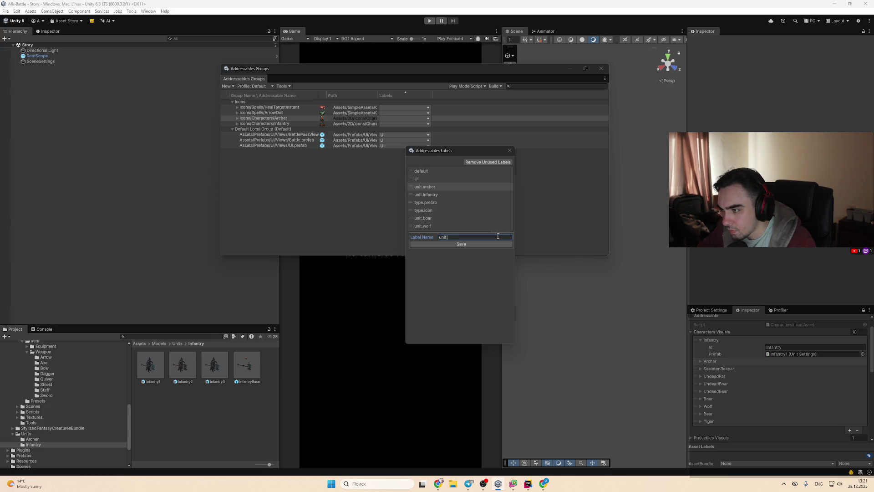
type("ar")
key("Return")
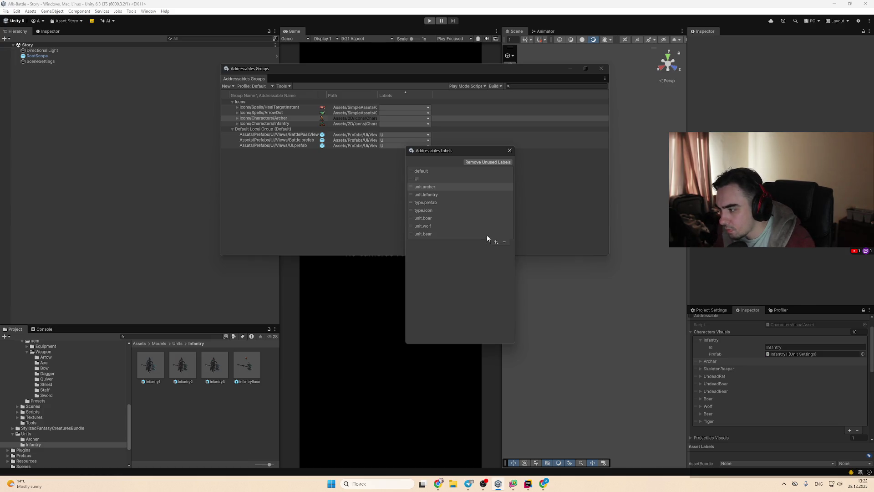
Step: Add a unit.tiger label, close the labels manager and switch to the browser
left_click(490, 234)
left_click(495, 238)
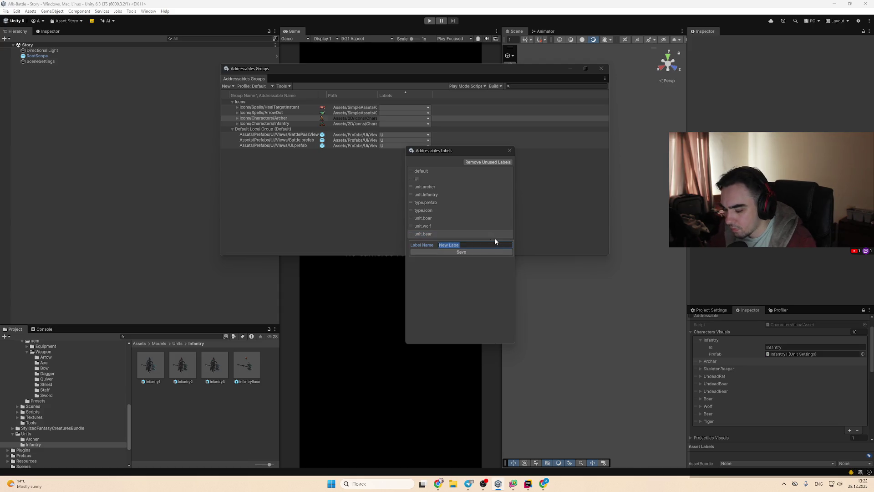
type("unit.")
type("tiger")
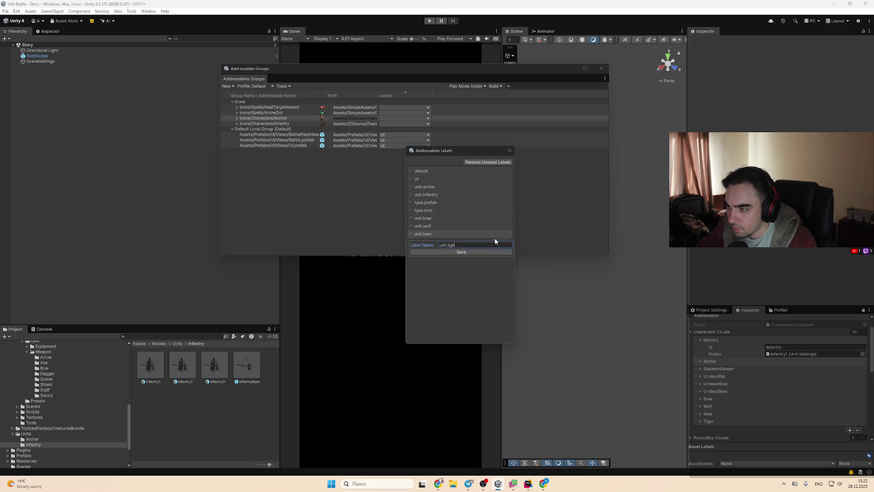
key("Return")
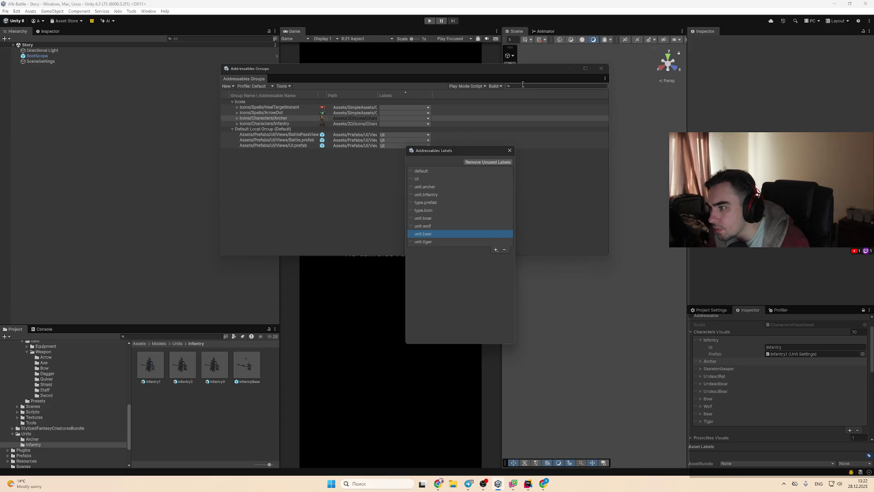
left_click(549, 167)
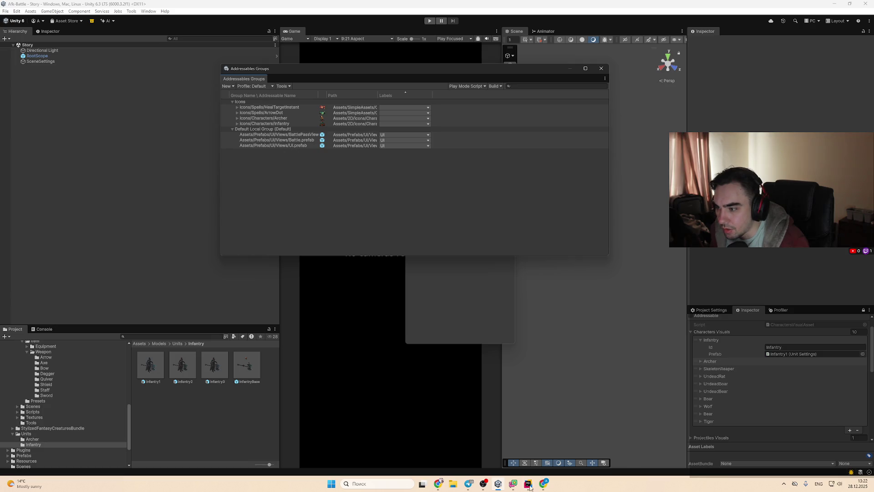
left_click(439, 483)
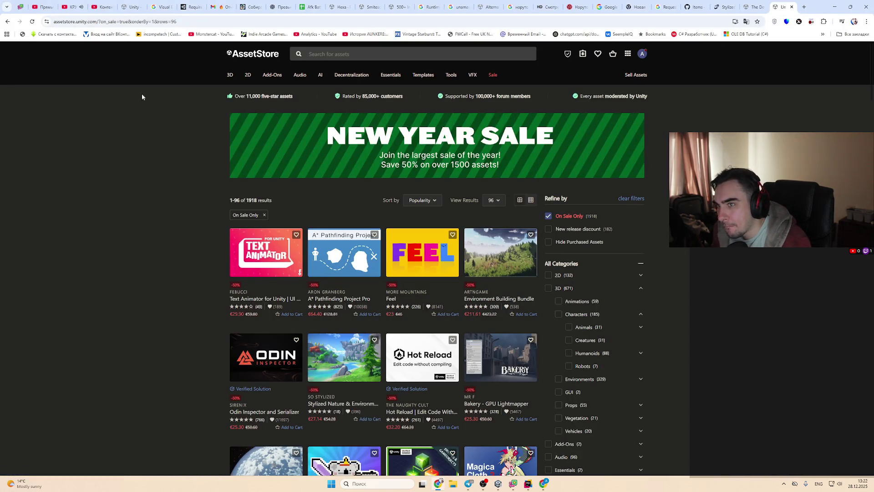
Step: Ask ChatGPT 'для чего нужны группы' and scroll through its answer on practical uses of groups
left_click(543, 483)
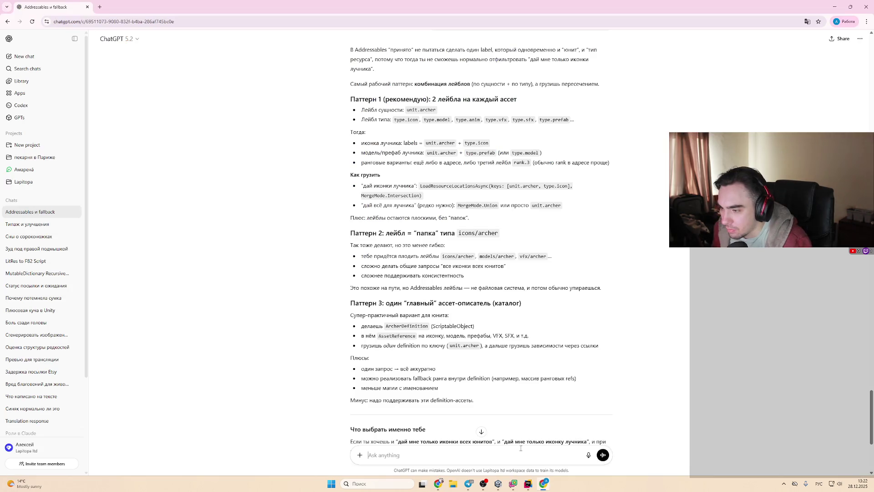
type("для чего нужны группы")
key("Return")
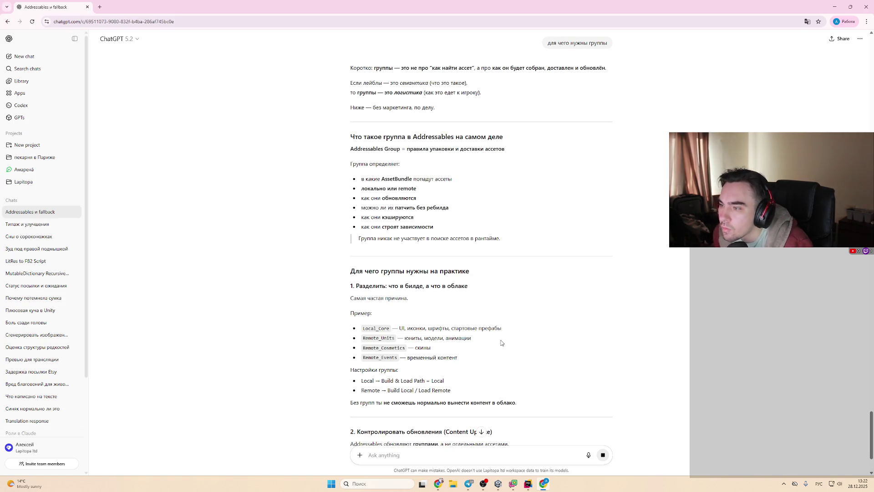
scroll(502, 342, "down", 2)
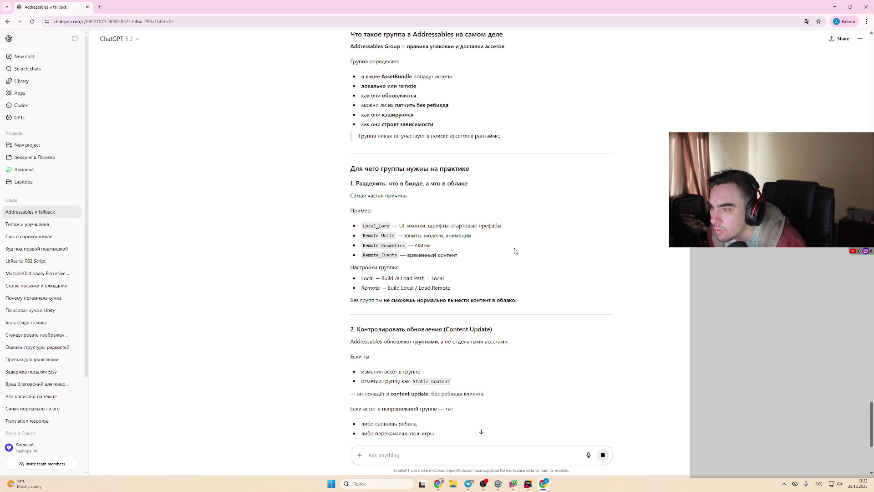
scroll(429, 267, "down", 1)
scroll(429, 267, "down", 1)
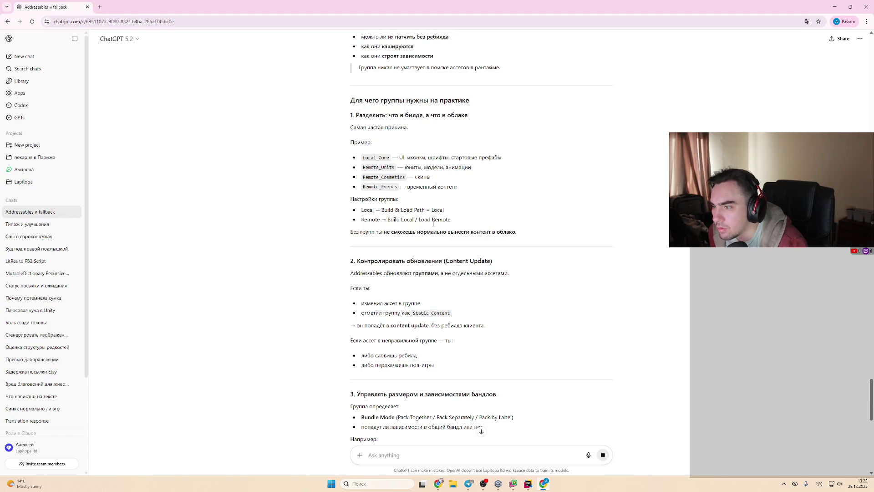
scroll(467, 246, "down", 1)
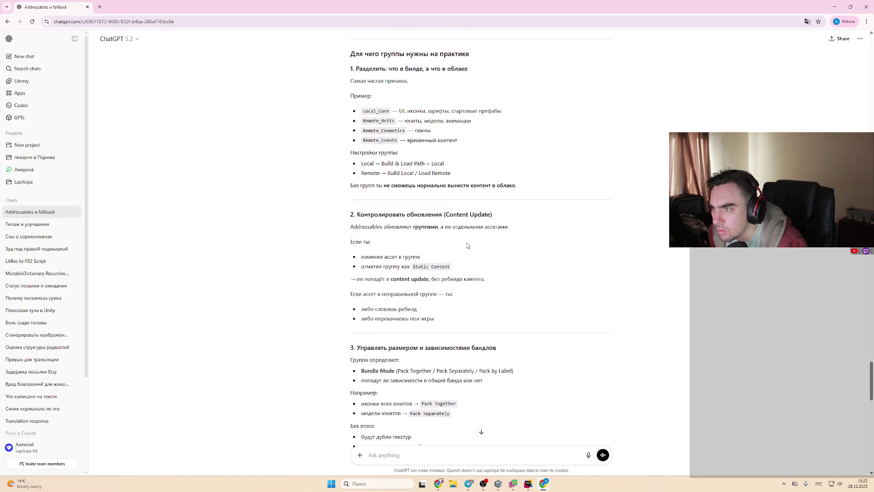
scroll(540, 345, "down", 4)
scroll(539, 345, "up", 4)
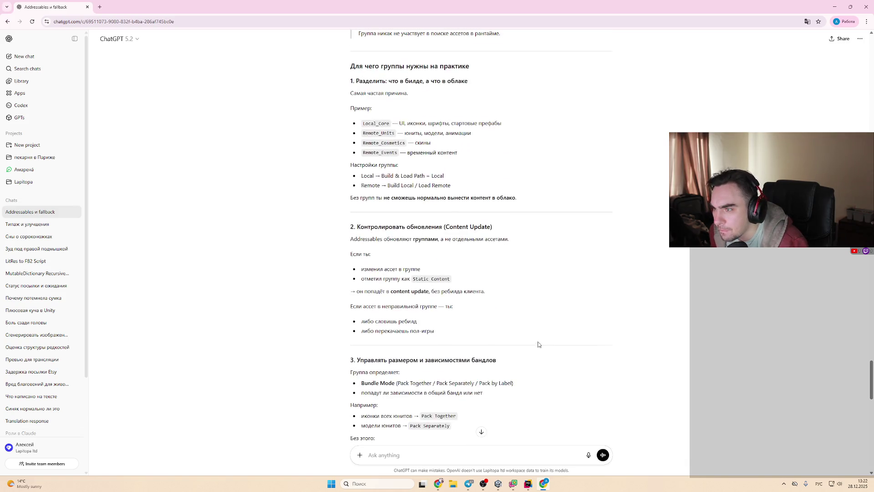
Step: Ask ChatGPT why remote units and remote cosmetics should go in separate groups
left_click(423, 447)
type("а")
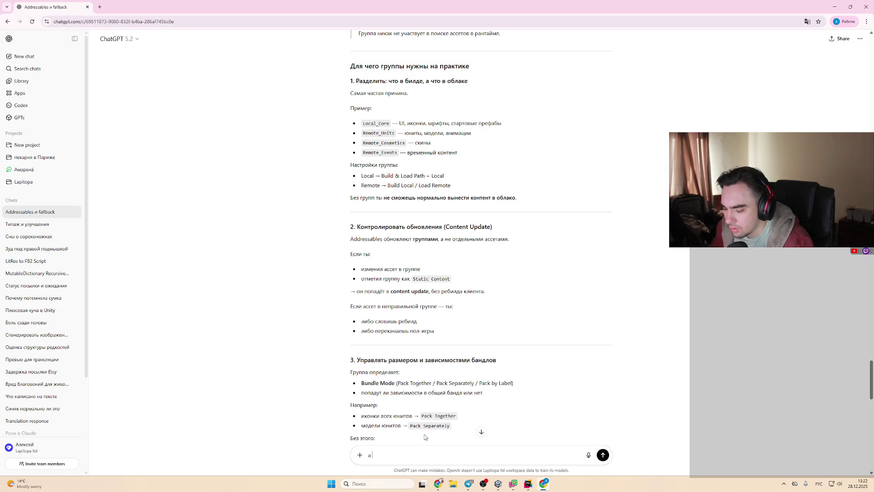
type(" для чего р")
type("азде")
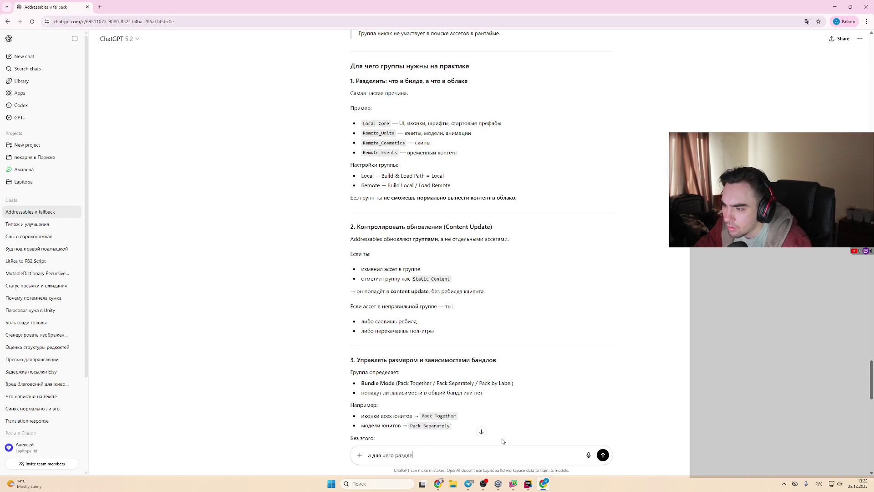
type("ть ре")
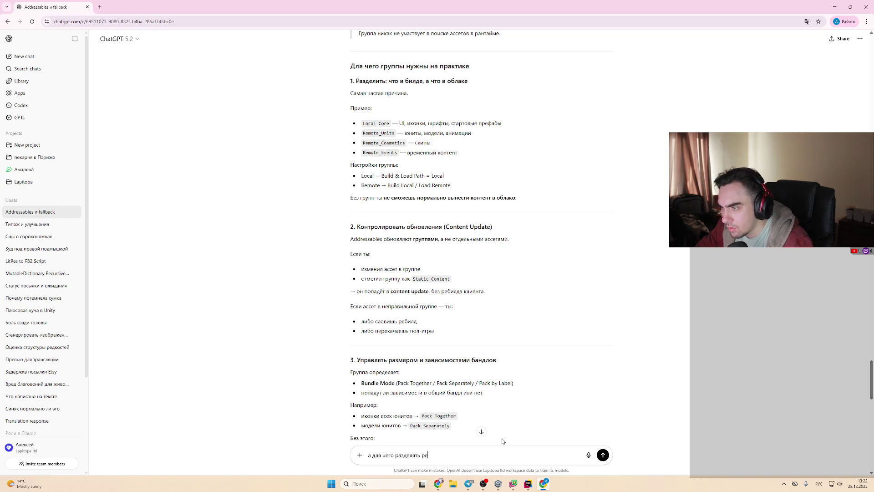
type("моут е")
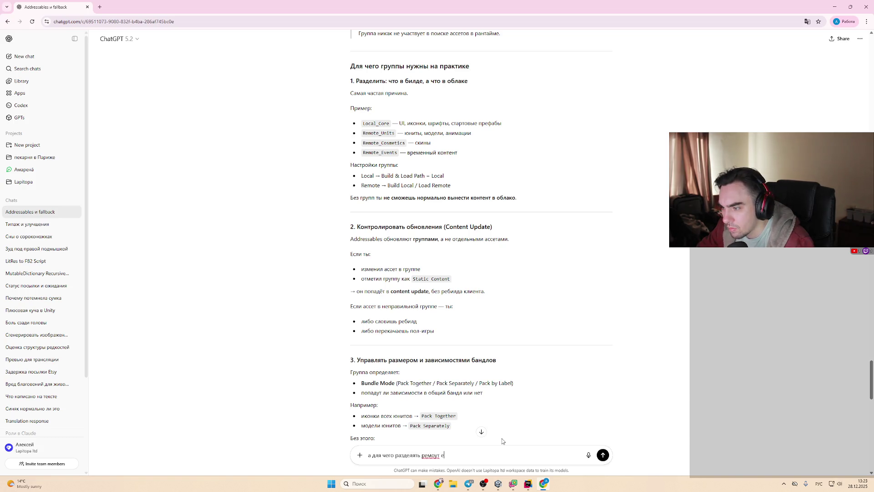
key("BackSpace")
type("юнит")
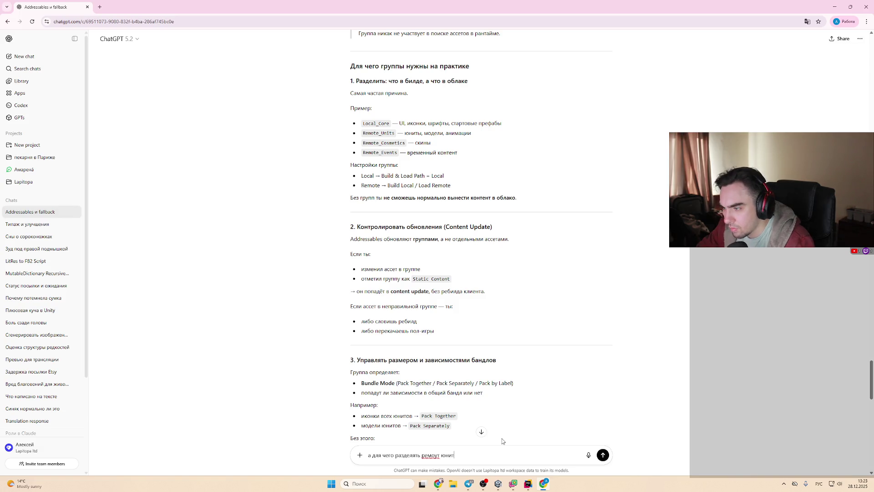
type("ы и ремоут косметика")
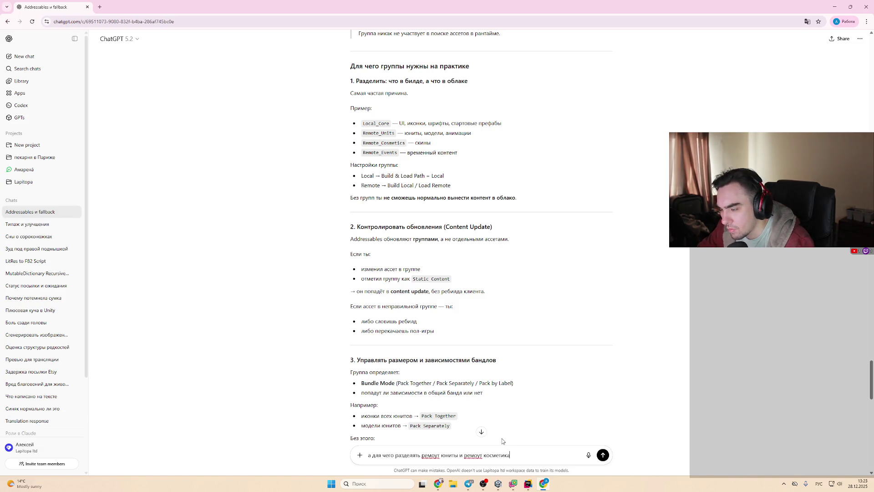
key("Return")
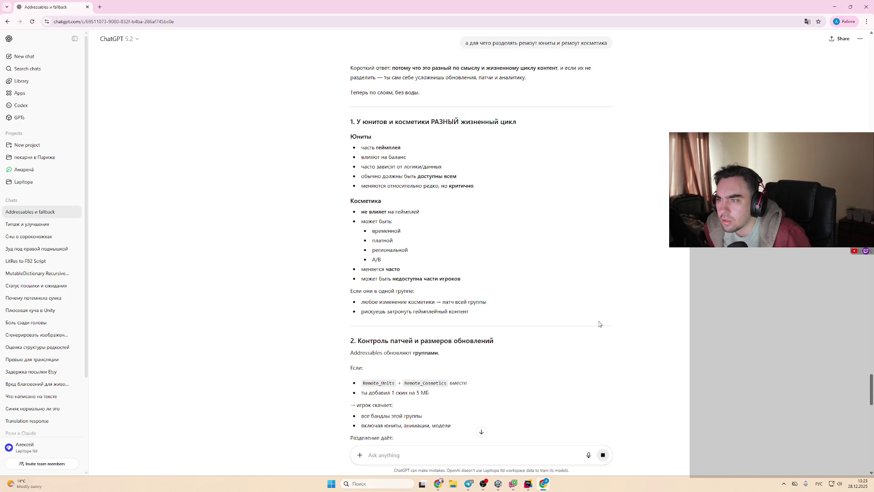
Step: Scroll back up to the best-practice group list and pick out the Local_UI group name
scroll(569, 305, "up", 4)
scroll(563, 296, "up", 3)
scroll(563, 297, "up", 2)
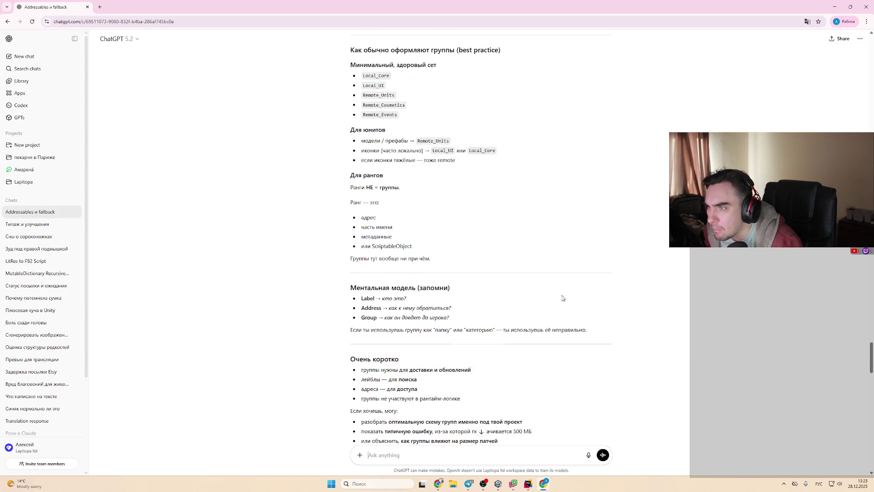
double_click(382, 89)
key("alt+Tab")
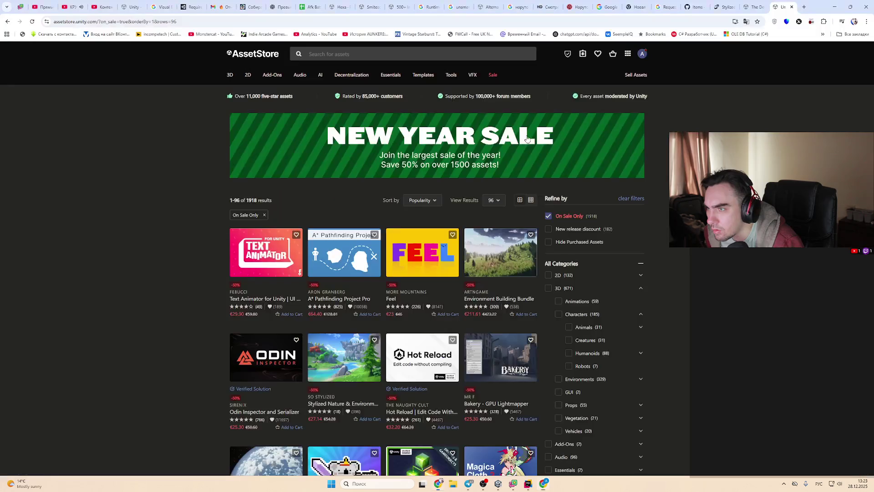
key("alt+Tab")
key("alt+Tab")
Step: Create a new Packed Assets group from Default Local Group and name it Local_UI
left_click(264, 123)
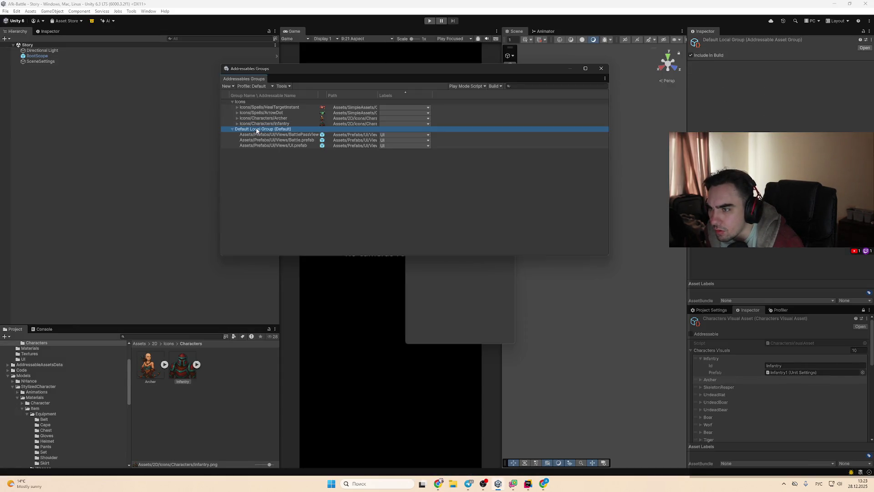
right_click(256, 131)
mouse_move(288, 155)
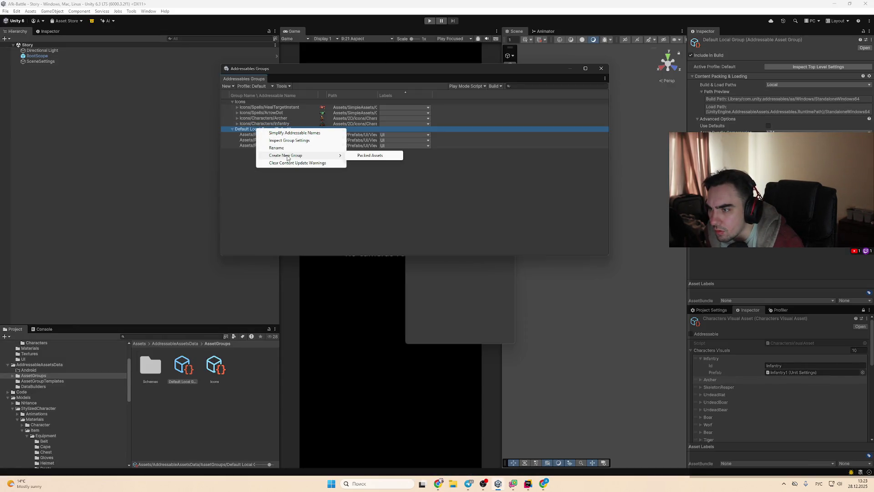
left_click(364, 155)
double_click(253, 102)
type("Local_UI")
key("Return")
left_click(279, 176)
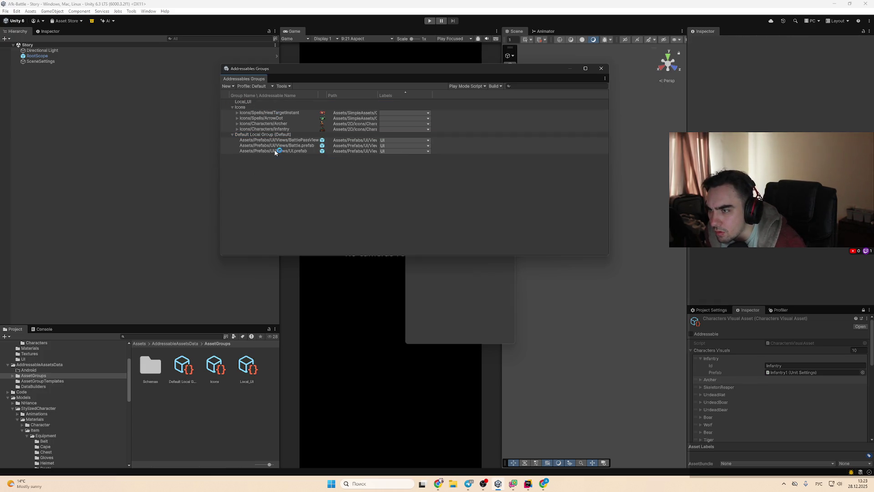
Step: Move the BattlePassView prefab and the other two UI prefabs into Local_UI
left_click(273, 140)
left_click(275, 151, "shift")
left_click_drag(275, 151, 249, 102)
left_click(232, 102)
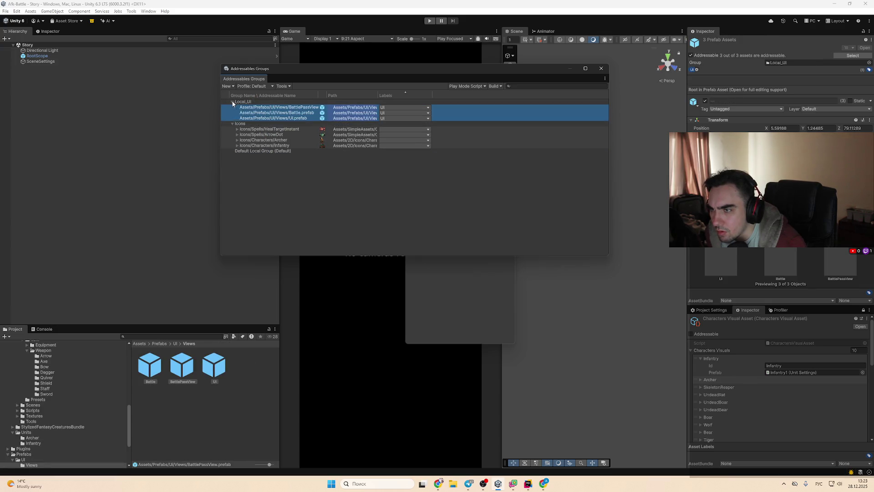
left_click(305, 173)
left_click_drag(317, 95, 338, 95)
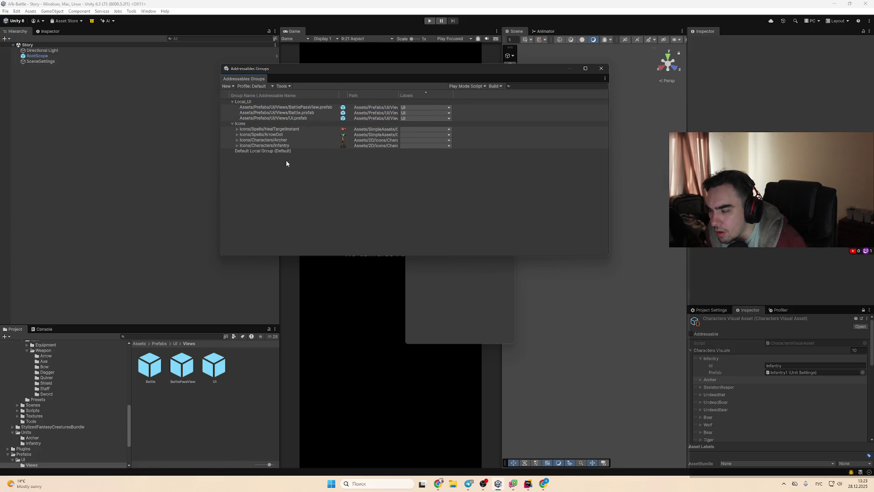
left_click(274, 151)
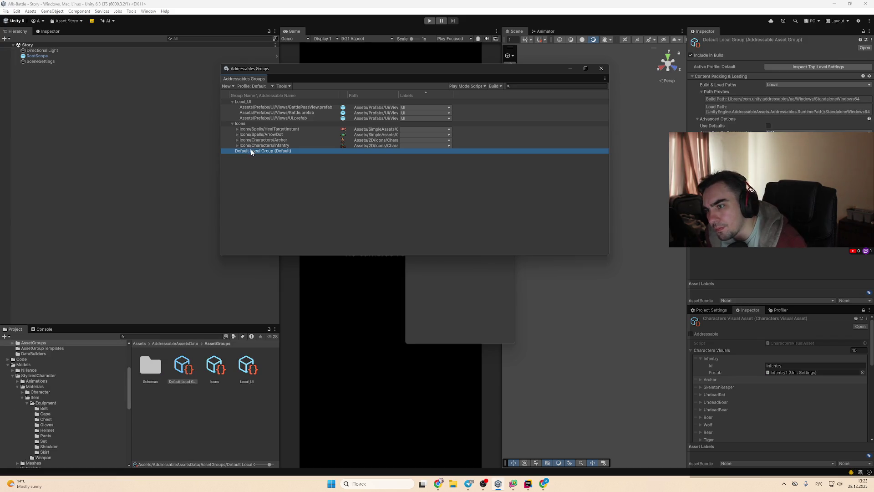
left_click(250, 123)
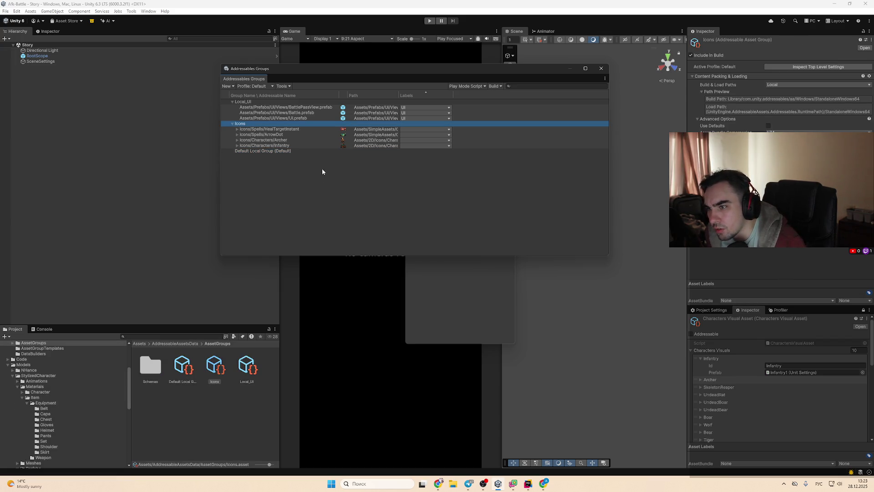
key("alt+Tab")
key("alt+Tab")
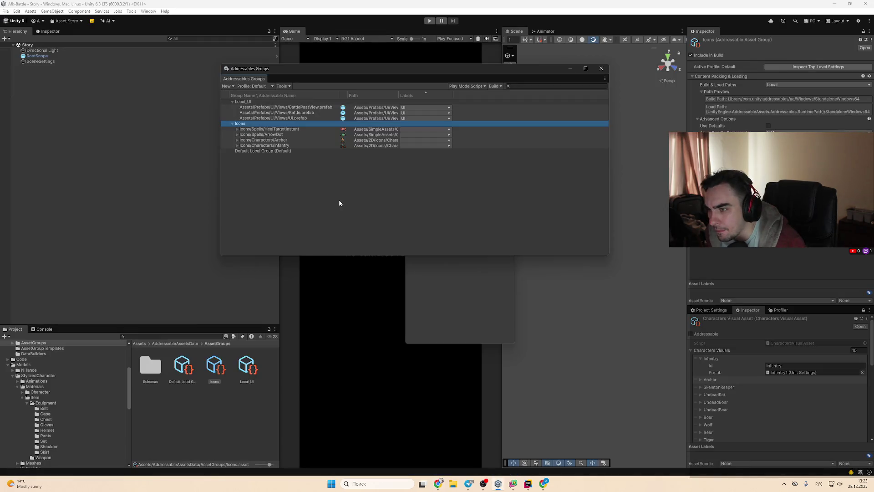
key("alt+Tab")
key("alt+Tab")
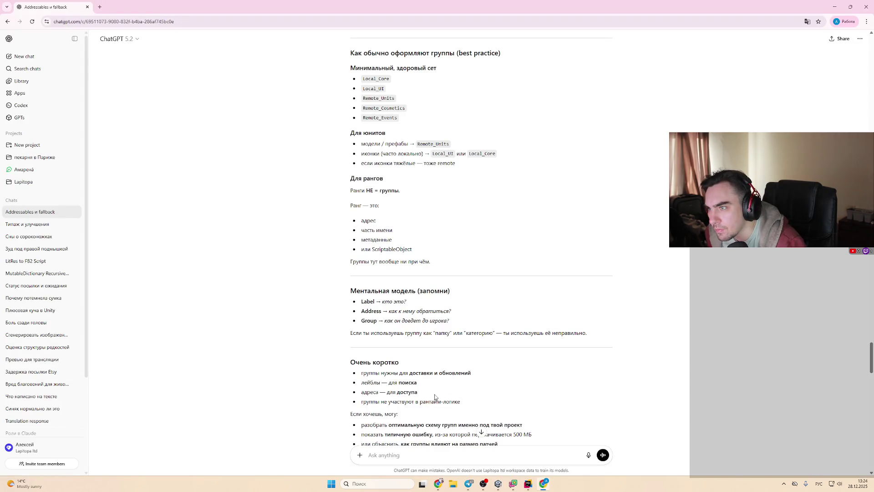
Step: Rename the Icons group to Remore_Game and select its Infantry icon entry
key("alt+Tab")
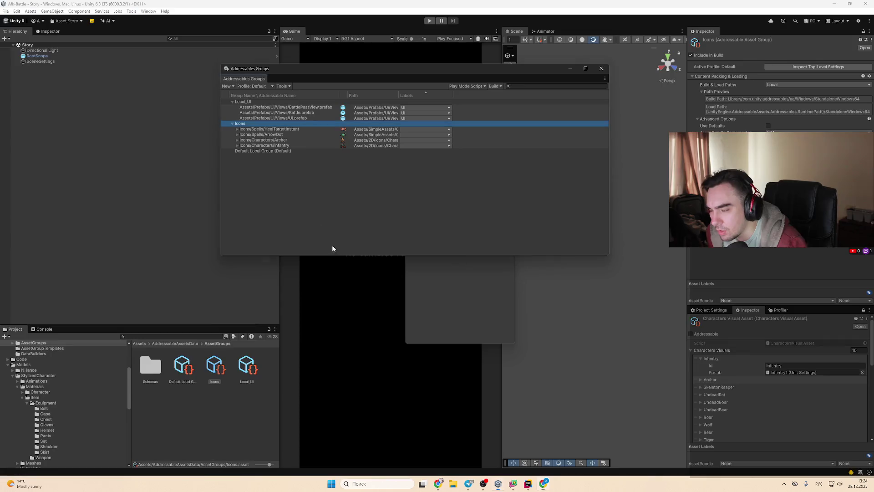
double_click(262, 124)
type("KE")
key("BackSpace")
key("BackSpace")
key("alt+shift")
type("Remore_")
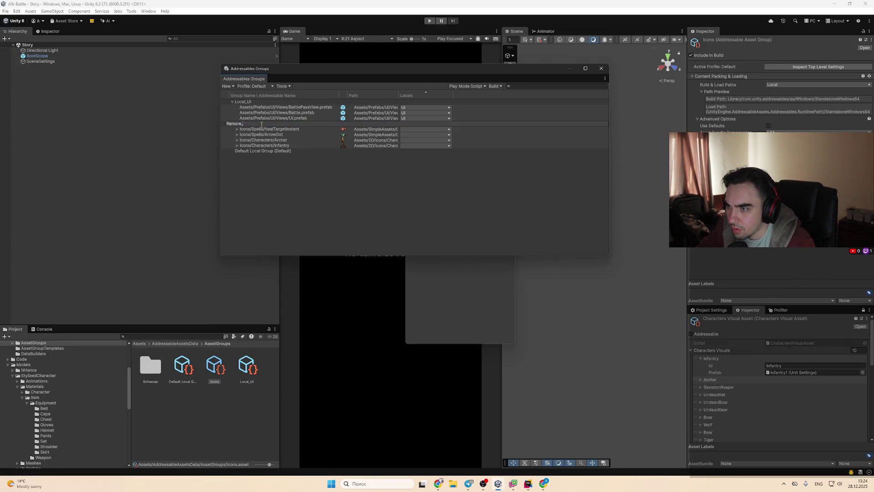
type("Game")
key("Return")
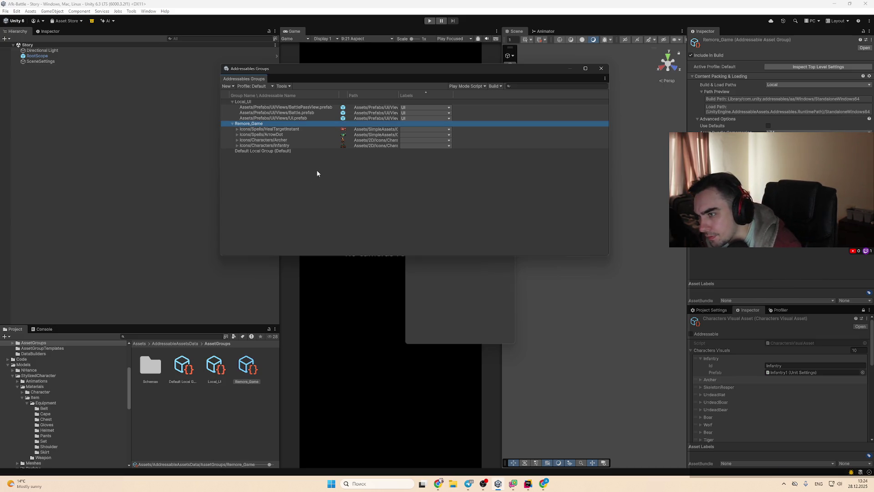
left_click(272, 146)
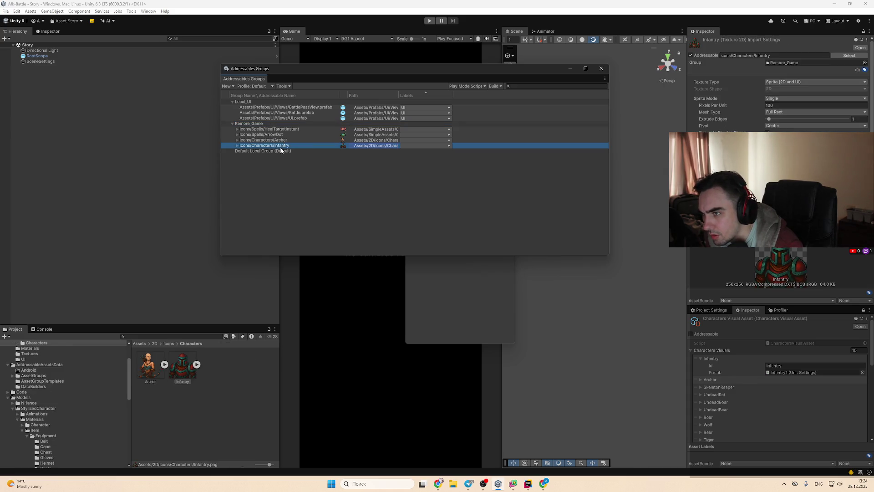
key("alt+Tab")
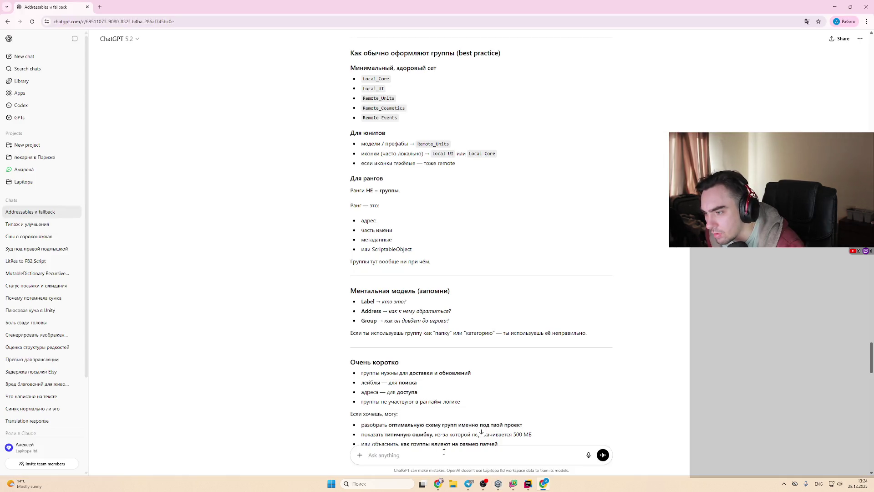
Step: Ask ChatGPT whether Addressables names can be duplicated
key("alt+Tab")
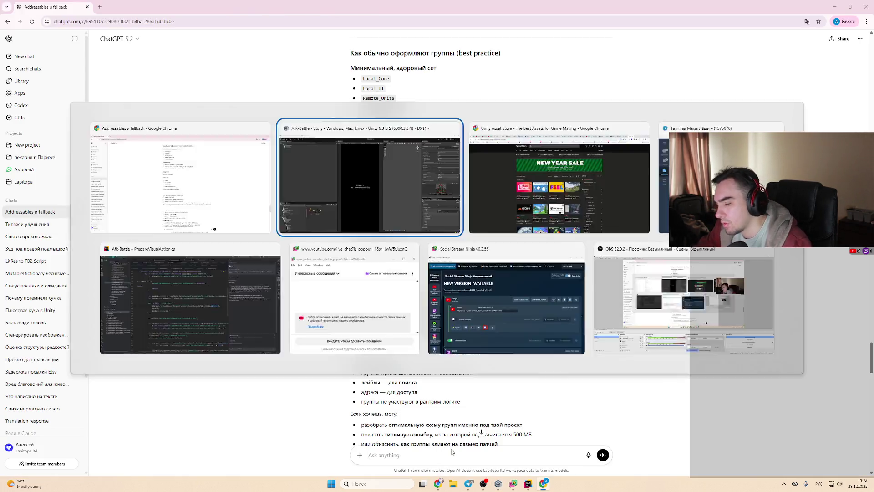
key("alt+Tab")
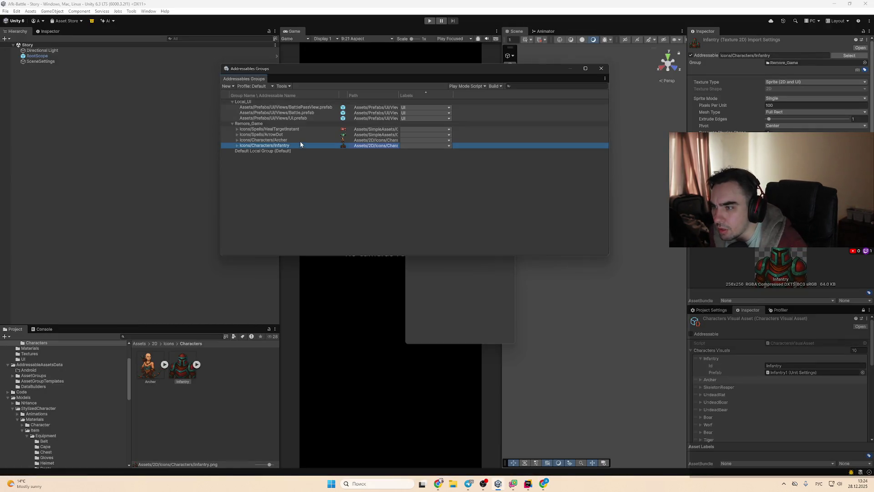
key("alt+Tab")
type("имя мо")
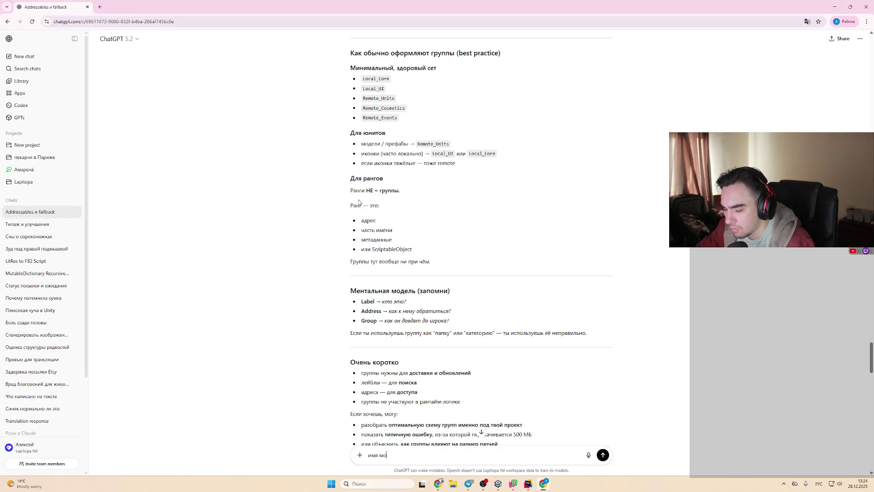
type("жендублироваться?")
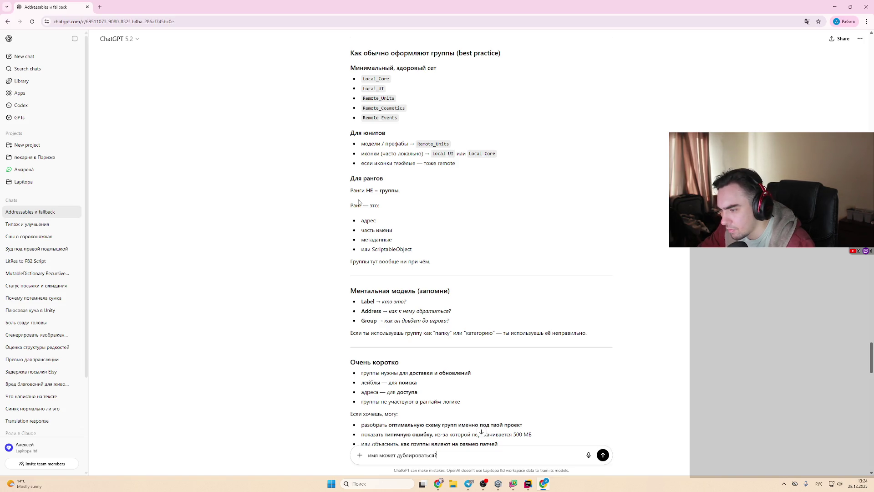
key("Return")
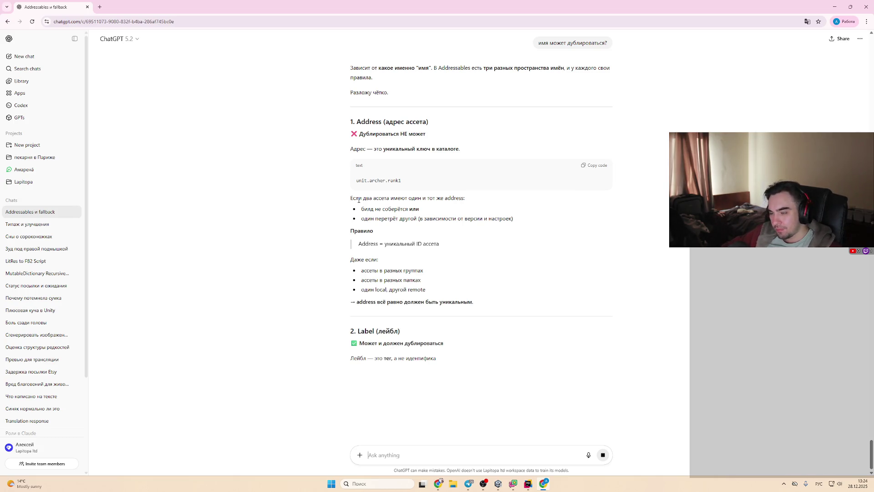
Step: Read the reply: addresses must be unique, labels may repeat, group names are unique
key("alt+Tab")
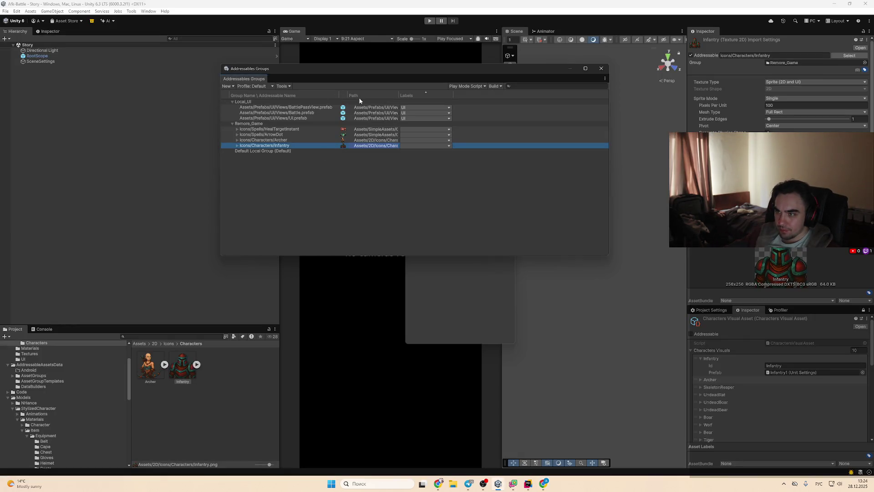
key("alt+Tab")
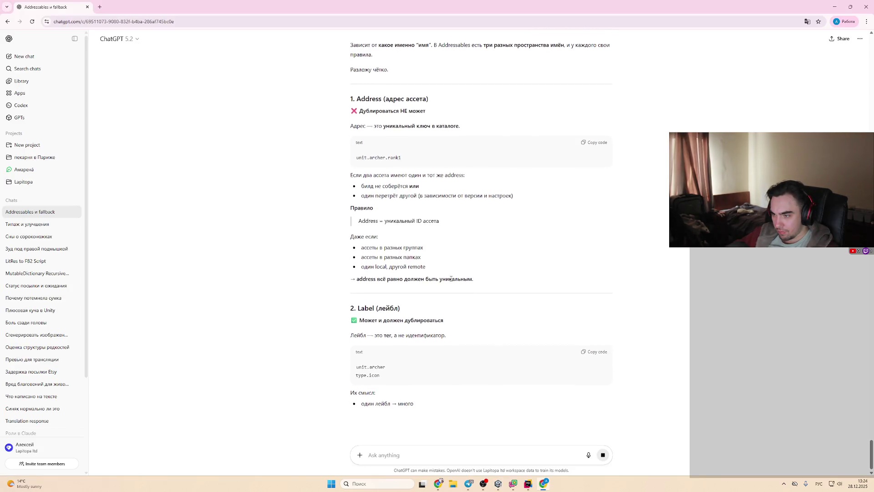
key("alt+Tab")
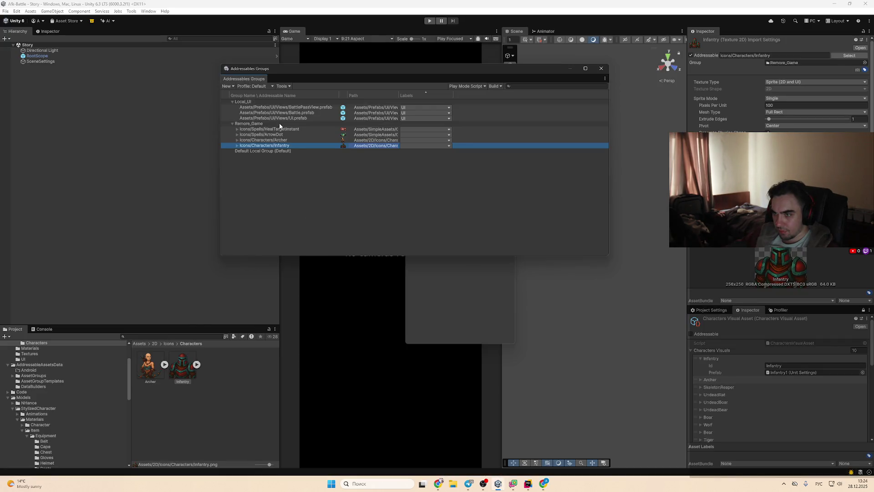
key("alt+Tab")
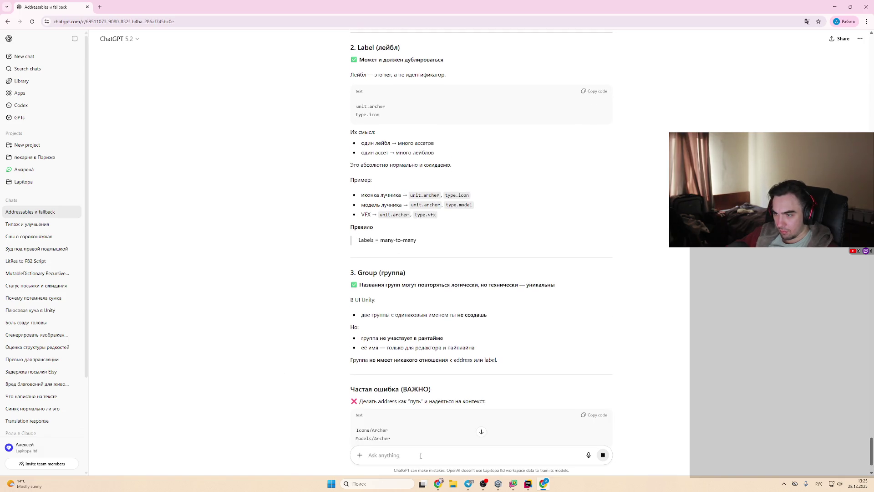
scroll(464, 314, "down", 2)
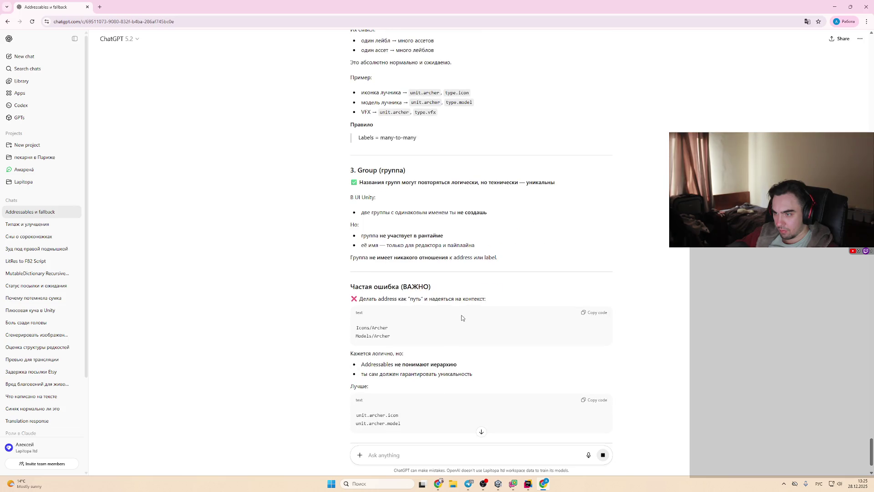
scroll(461, 315, "down", 1)
Step: Ask ChatGPT 'adressable name' to learn what the Addressable name means
type("я")
key("BackSpace")
key("alt+shift")
type("ad")
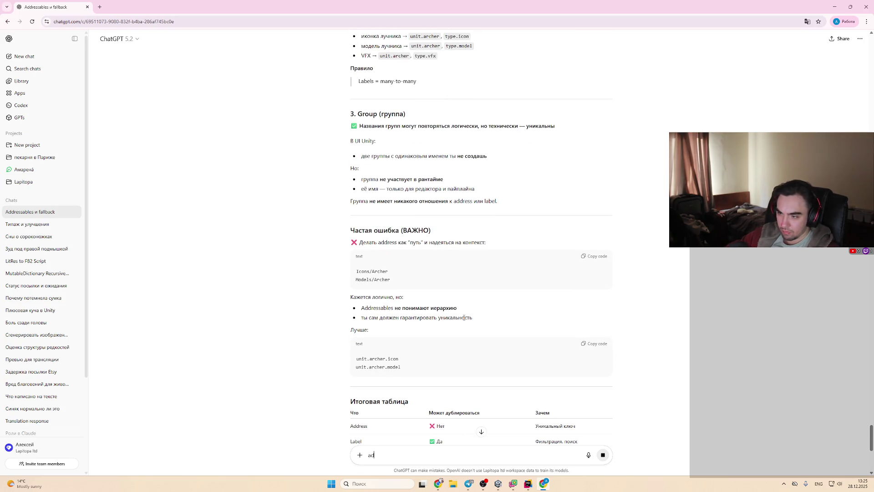
type("ressable")
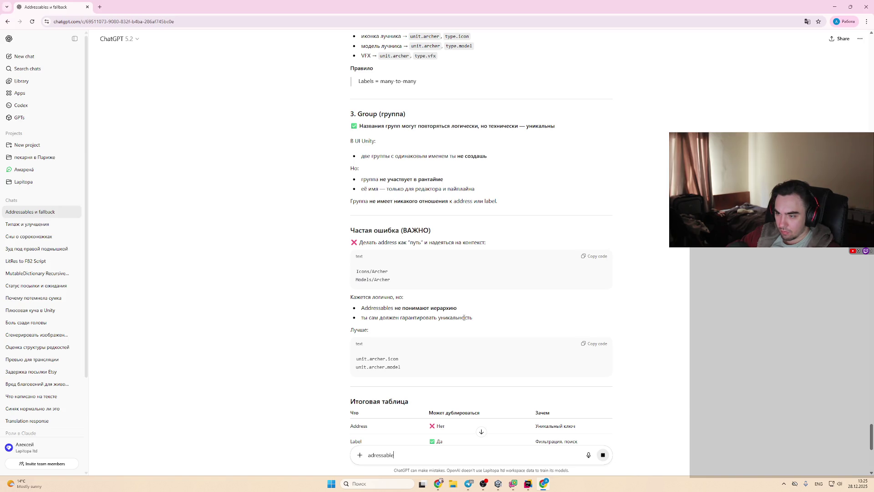
type(" name")
key("Return")
scroll(376, 231, "up", 3)
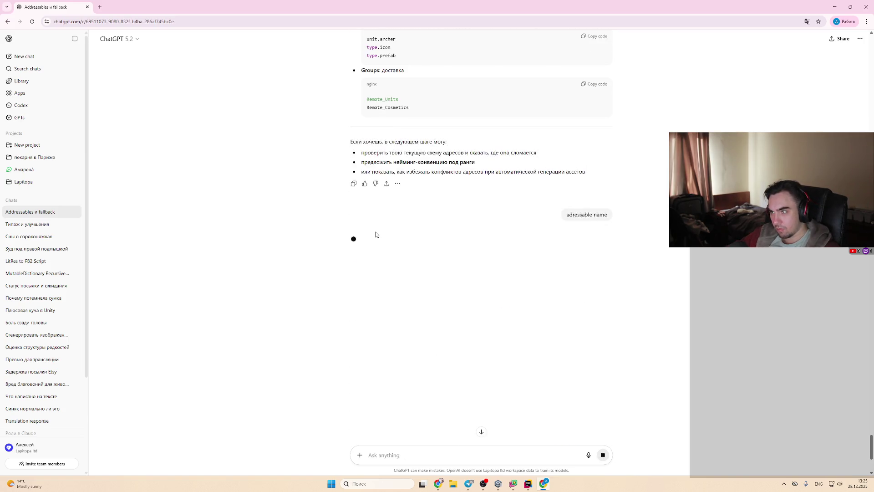
Step: Read the answer defining the name as a unique catalog key, comparing with Unity's Groups window
key("alt+Tab")
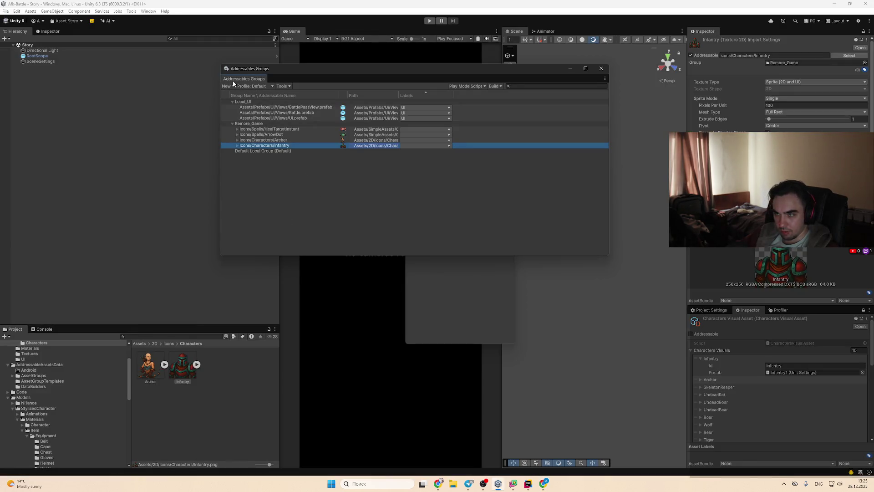
key("alt+Tab")
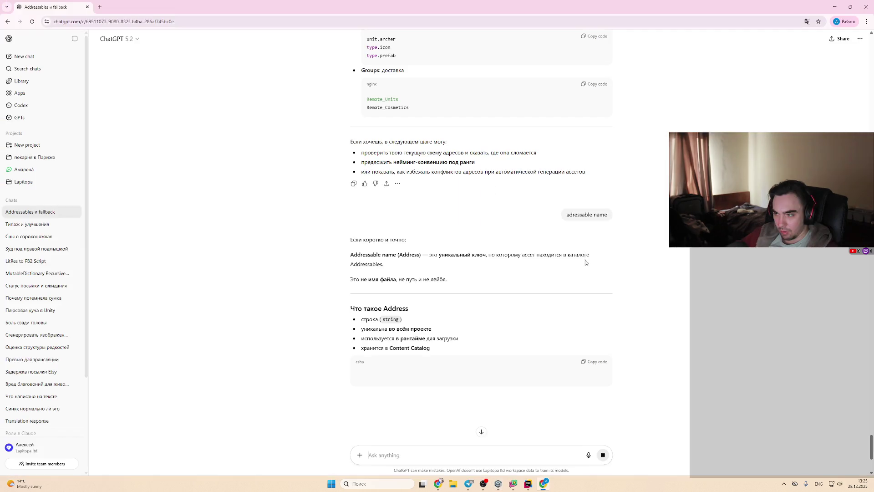
scroll(680, 269, "down", 2)
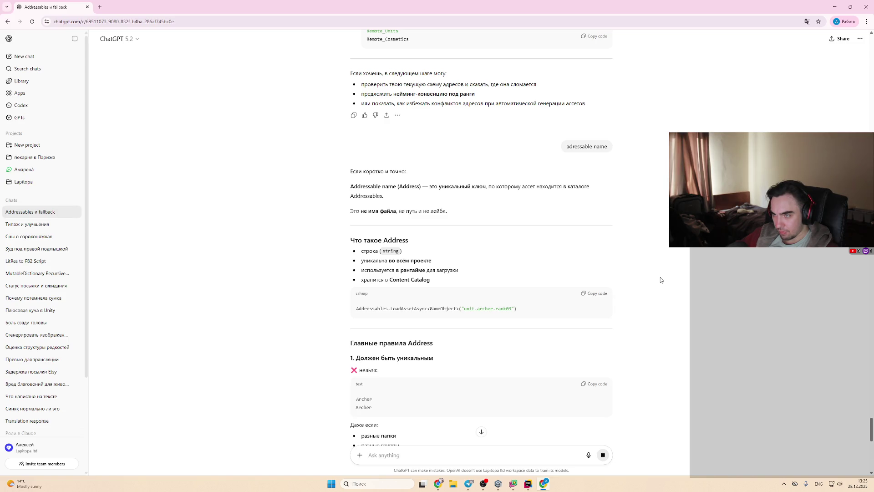
scroll(660, 280, "down", 1)
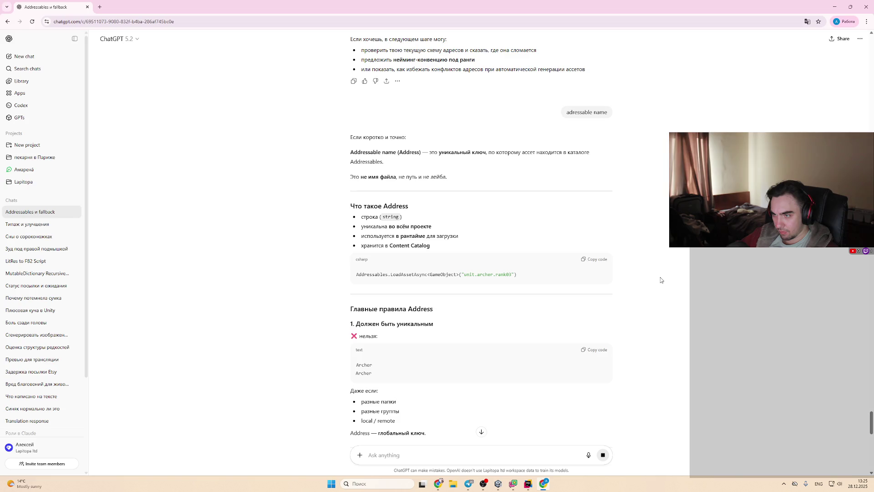
scroll(656, 281, "down", 1)
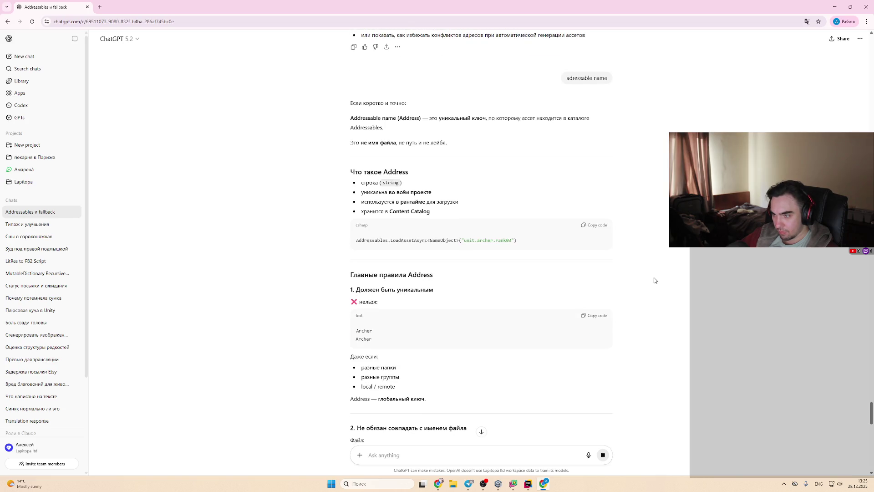
scroll(654, 280, "down", 1)
key("alt+Tab")
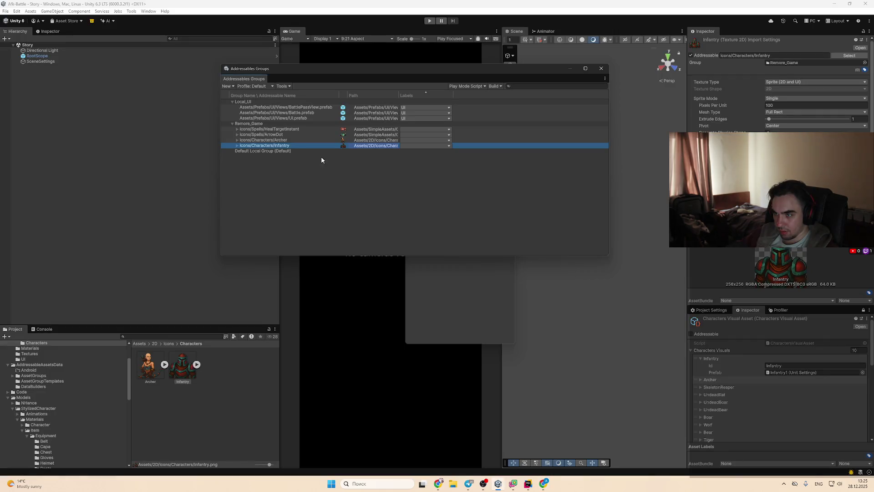
key("super+shift+s")
Step: Send ChatGPT a Groups-window screenshot asking whether the first column is the address or the path
mouse_move(221, 74)
left_mouse_down()
mouse_move(478, 151)
mouse_move(493, 163)
mouse_move(545, 169)
mouse_move(496, 171)
left_mouse_up()
left_click(544, 483)
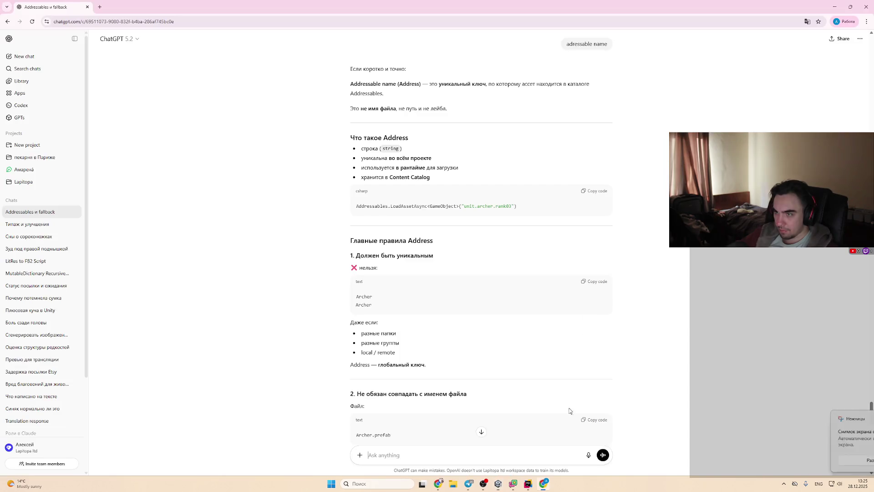
left_click(513, 455)
key("ctrl+v")
type("я")
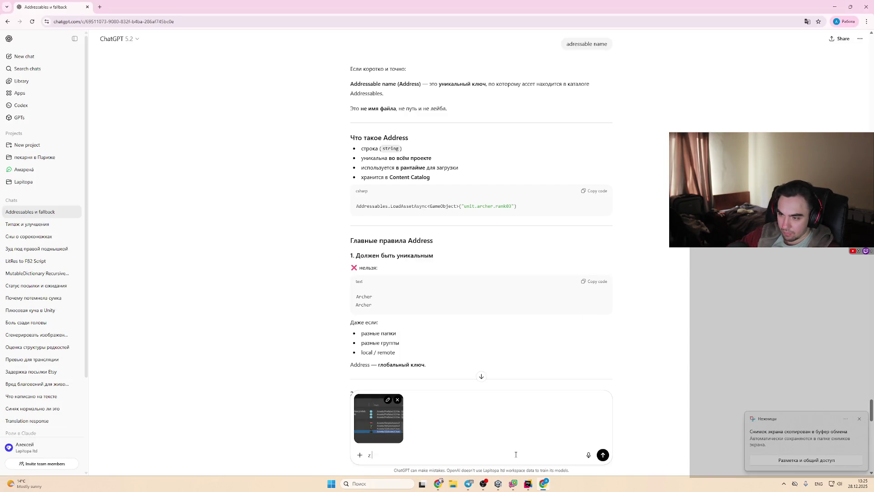
type(" про пер")
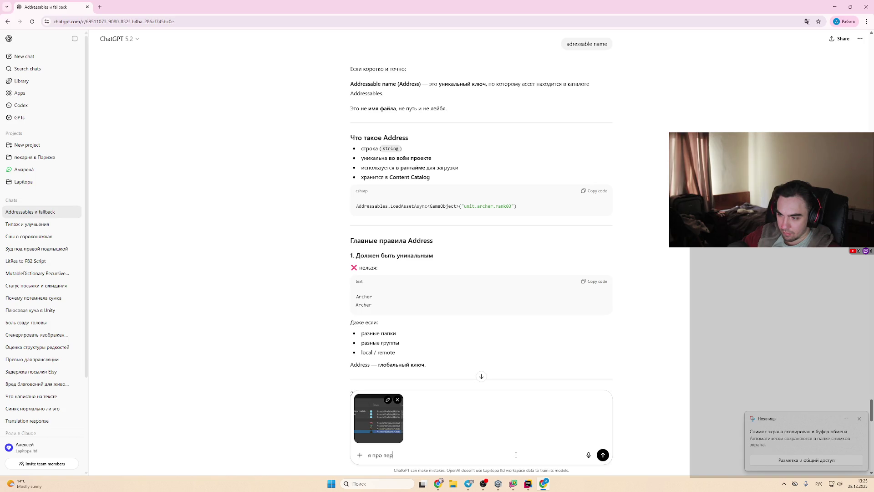
type("вый столбе")
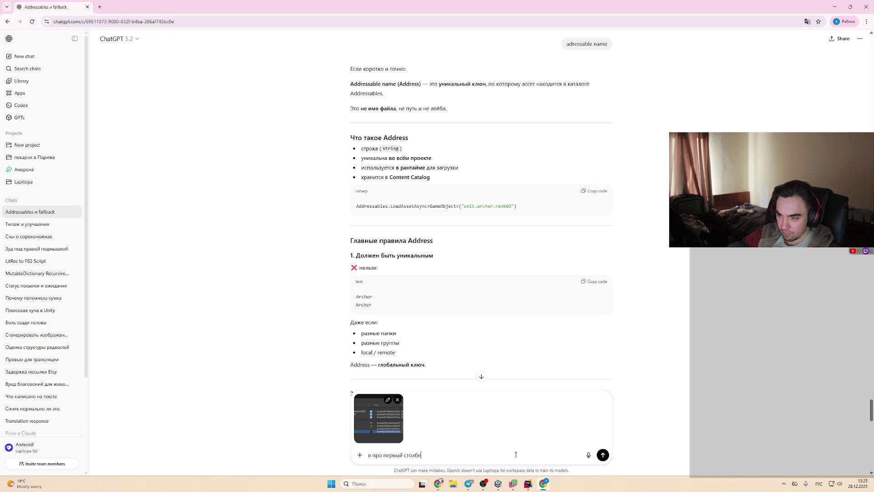
type("ц а адрес этора")
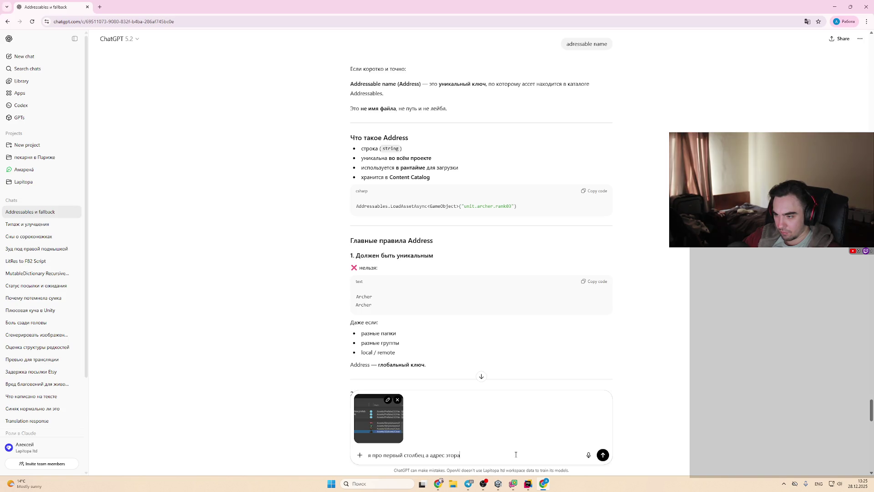
key("BackSpace")
key("BackSpace")
type("р")
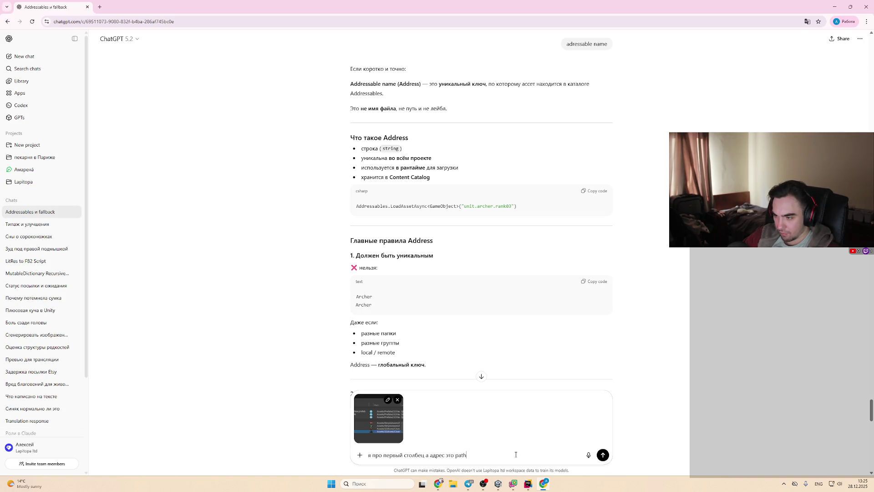
type("?")
key("Return")
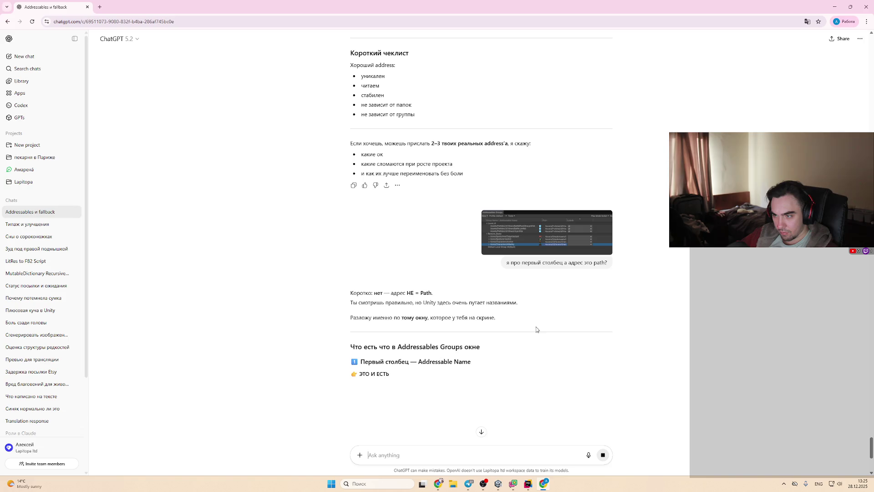
Step: Read the reply recommending key-style addresses and highlight the unit.infantry.icon example
scroll(572, 343, "down", 1)
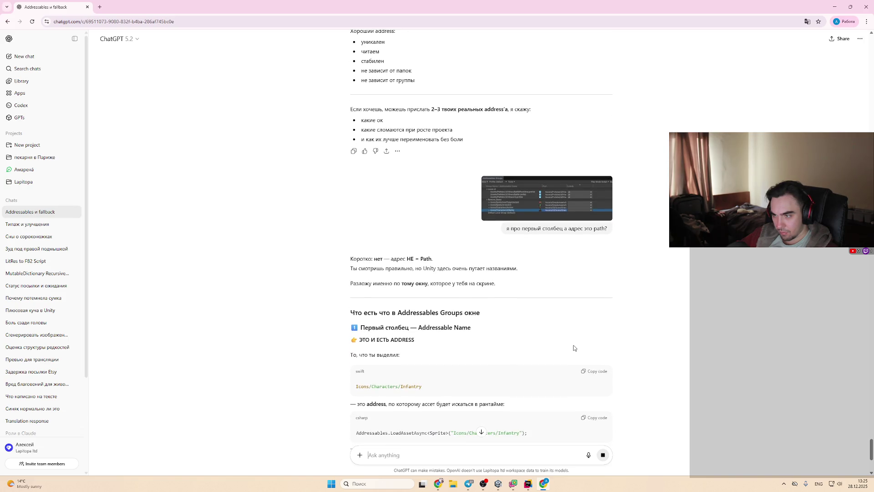
scroll(574, 348, "down", 1)
scroll(573, 348, "down", 1)
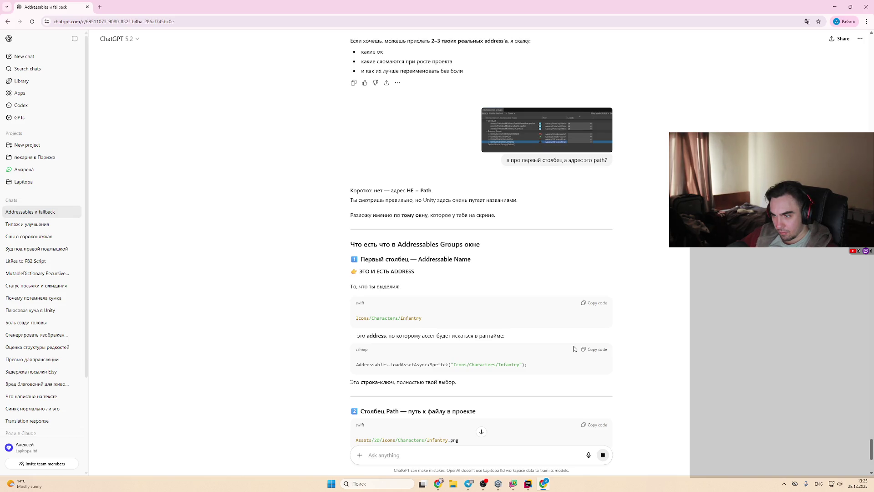
scroll(573, 349, "down", 1)
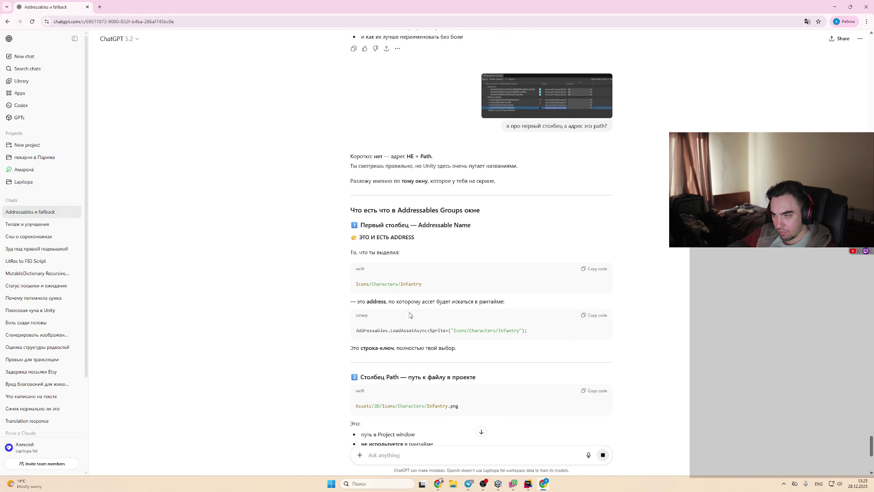
scroll(521, 369, "down", 1)
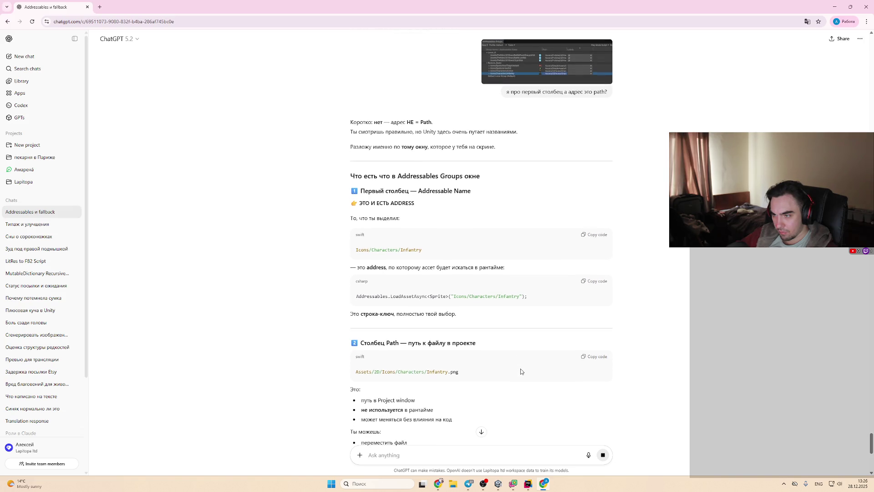
scroll(520, 371, "down", 1)
scroll(521, 372, "down", 1)
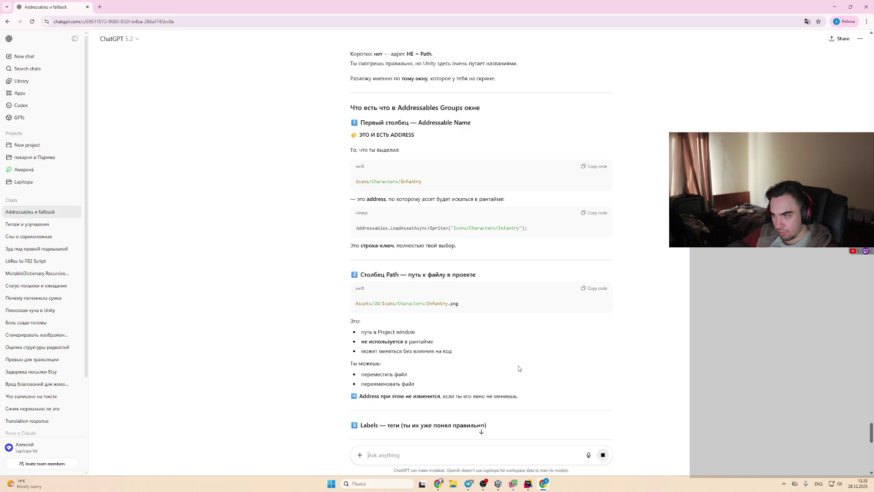
scroll(518, 368, "down", 2)
scroll(518, 368, "down", 3)
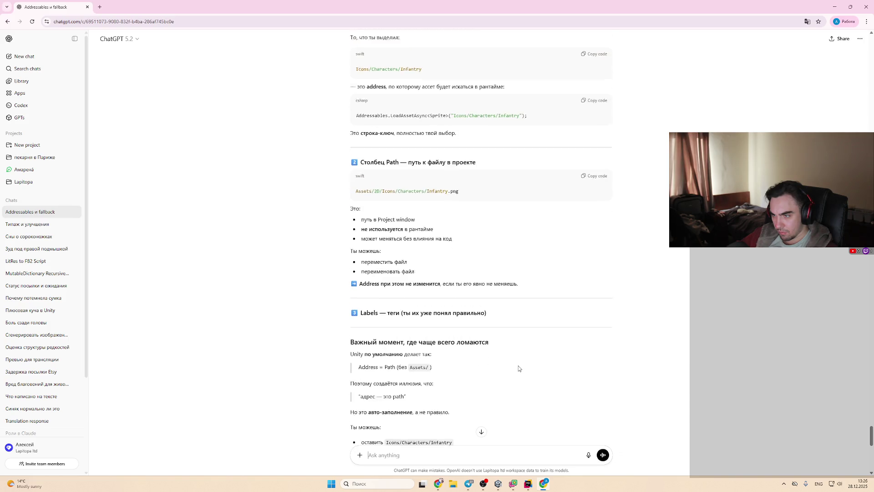
scroll(519, 368, "down", 5)
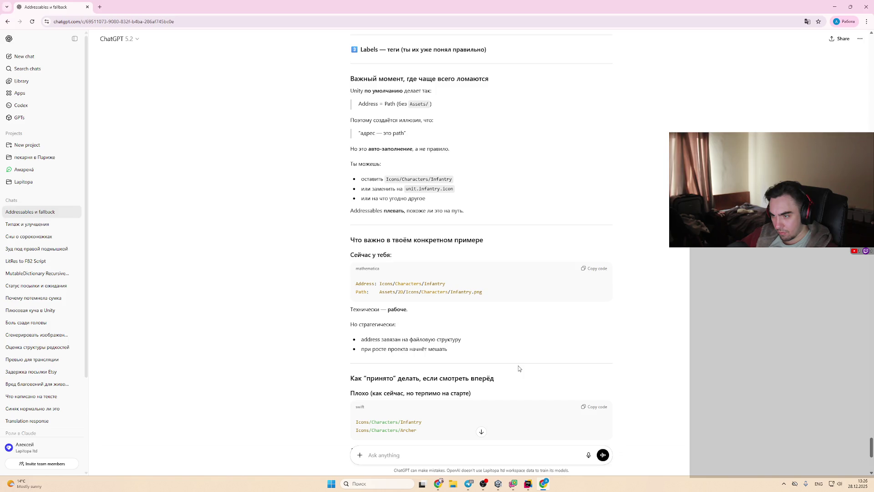
scroll(518, 368, "down", 2)
scroll(518, 367, "down", 1)
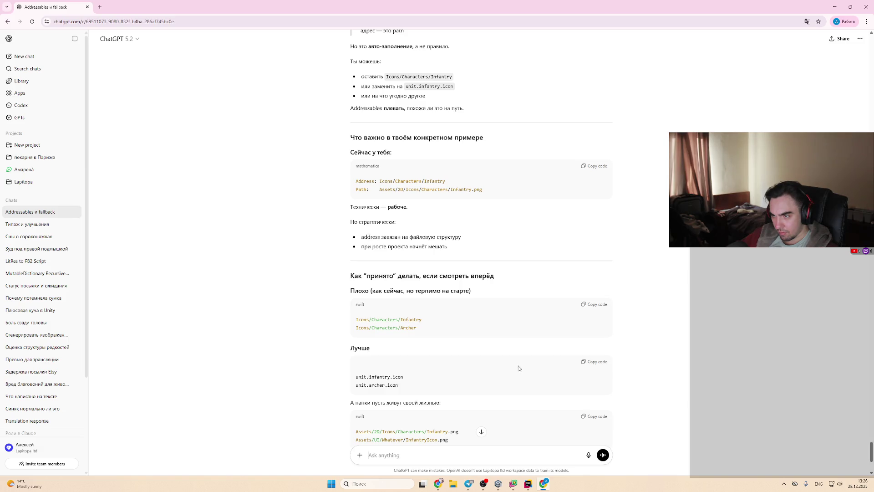
scroll(518, 368, "down", 1)
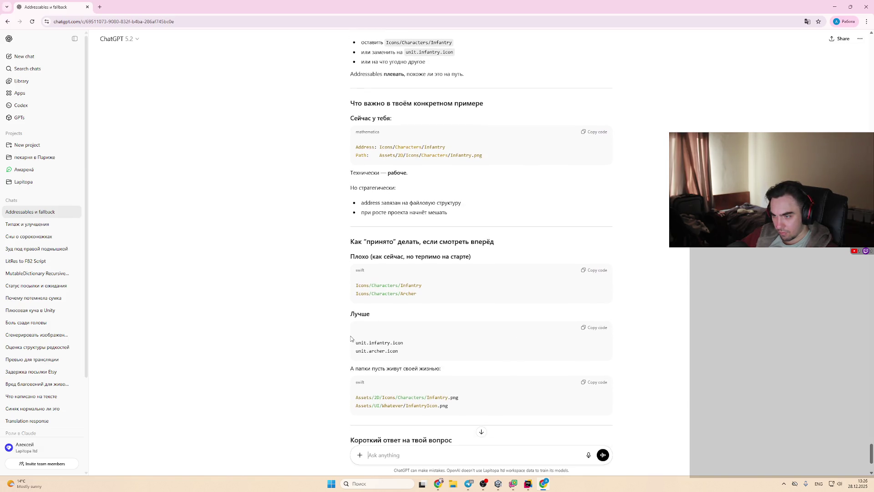
left_click_drag(352, 345, 455, 348)
left_click(455, 348)
scroll(456, 350, "down", 1)
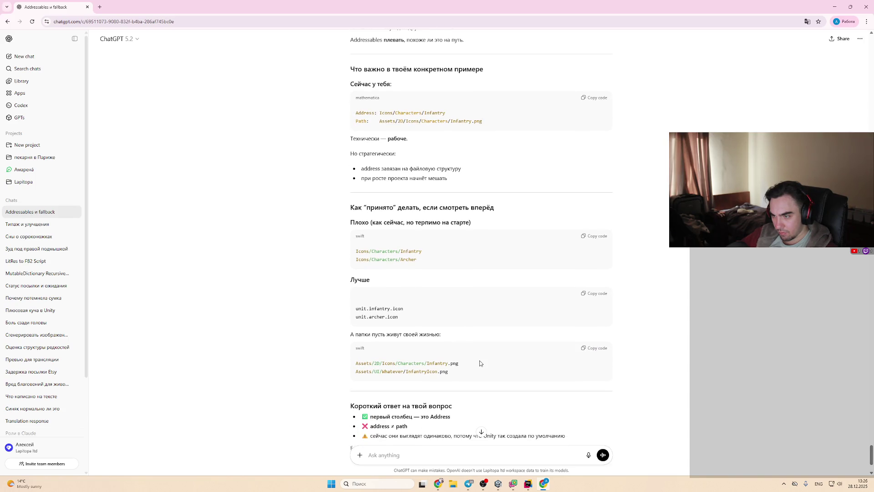
key("alt+Tab")
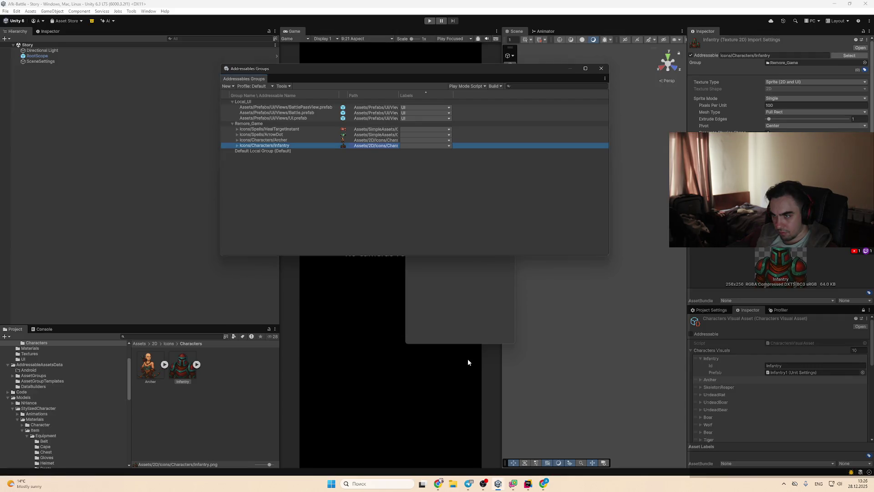
Step: Copy the suggested address unit.infantry.icon from ChatGPT's answer
key("alt+Tab")
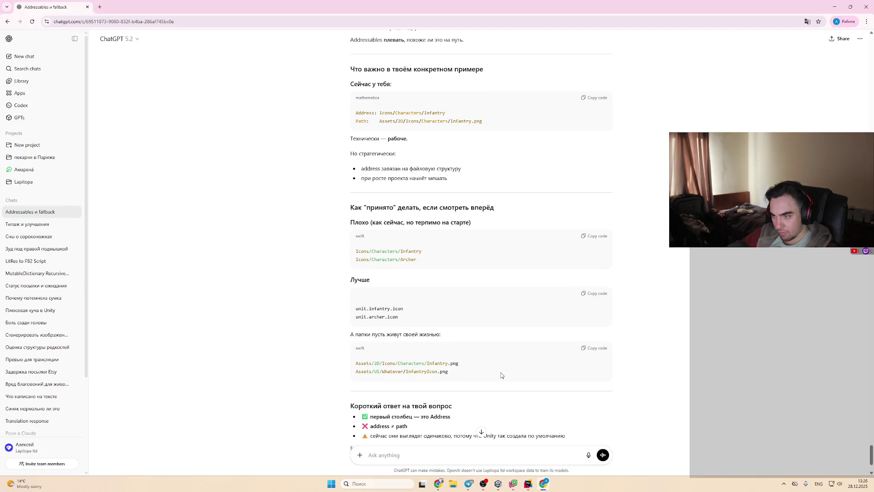
key("alt+Tab")
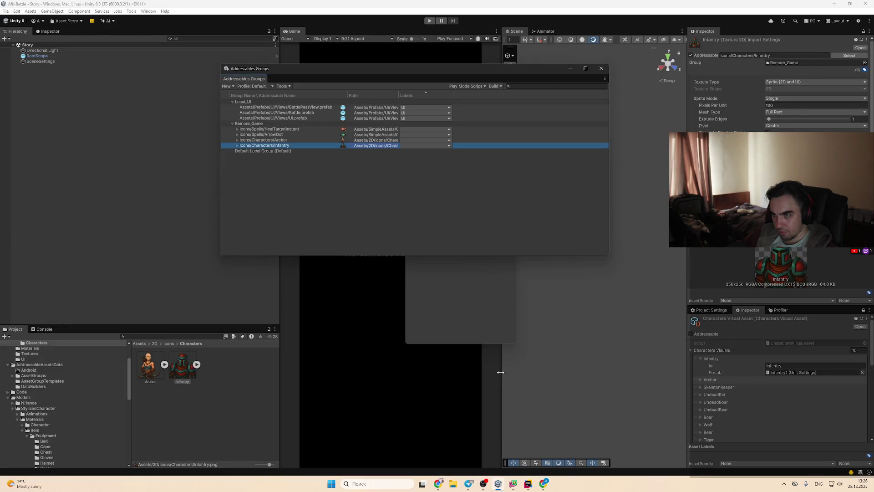
key("alt+Tab")
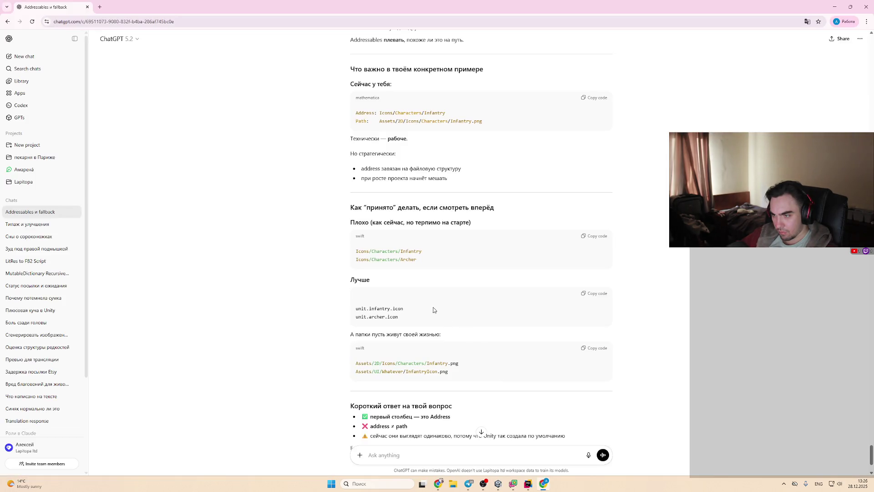
key("alt+Tab")
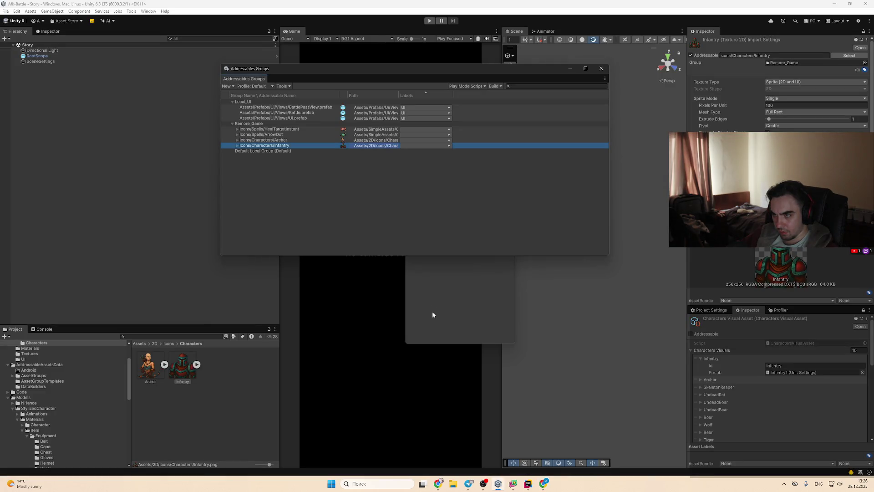
key("alt+Tab")
left_click_drag(408, 311, 351, 312)
Step: Replace the Infantry entry's address Icons/Characters/Infantry with unit.infantry.icon
key("alt+Tab")
left_click(296, 138)
left_click(290, 146)
key("F2")
key("ctrl+v")
key("Return")
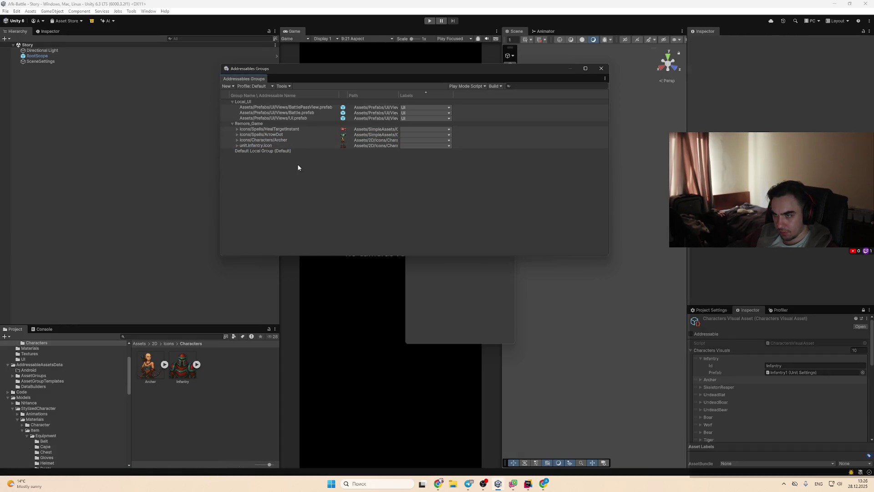
left_click(528, 484)
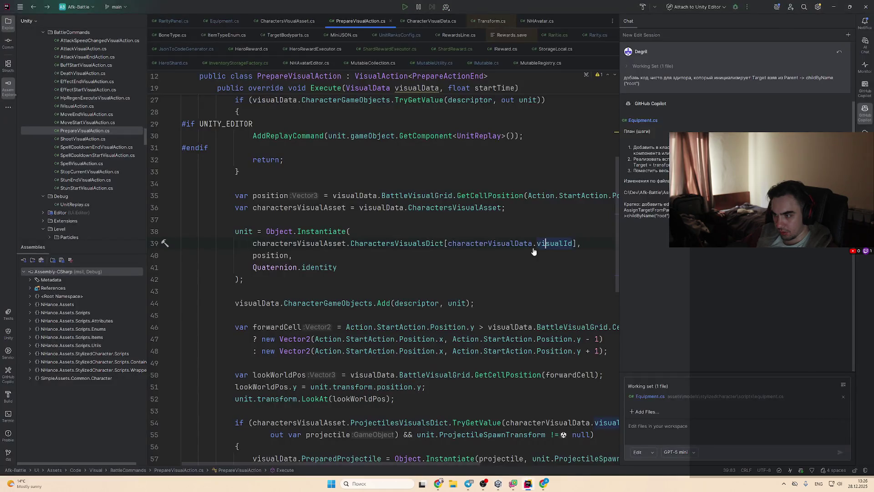
Step: Search all project files for "Icons and step through the four address matches
key("ctrl+shift+f")
type("u")
key("BackSpace")
type("icon")
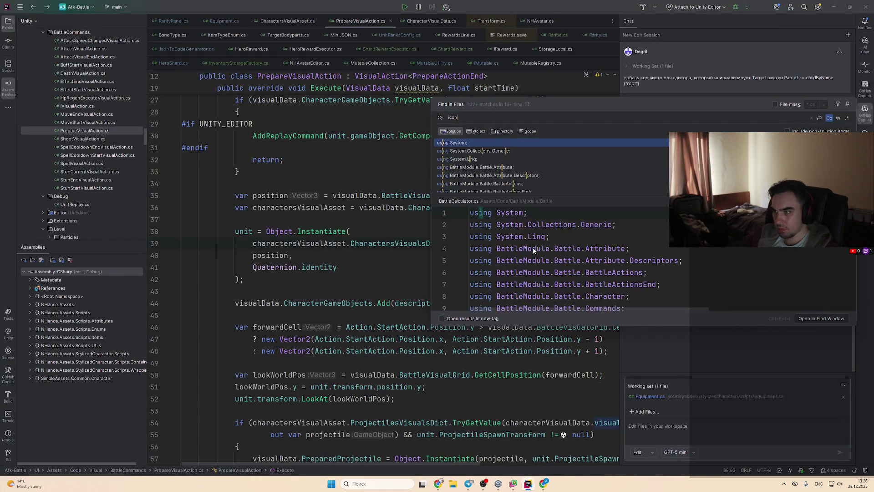
type("s/c/")
key("BackSpace")
key("BackSpace")
key("BackSpace")
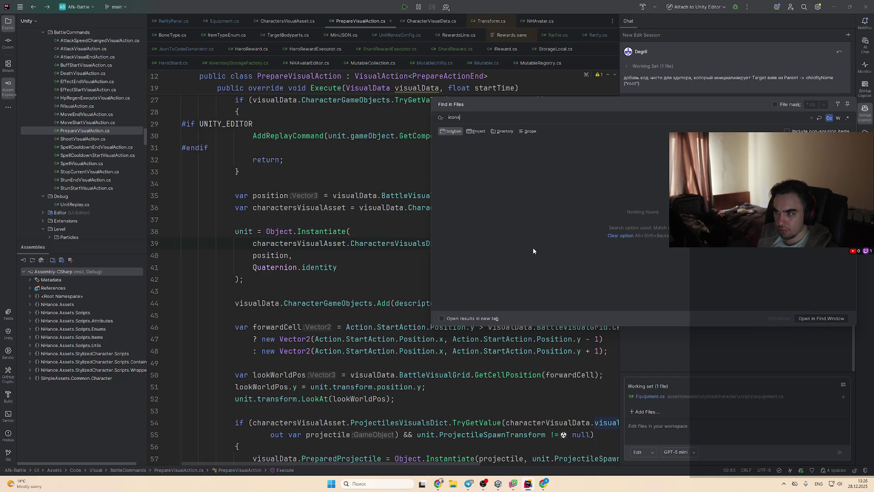
type("/Ch")
key("BackSpace")
key("BackSpace")
key("BackSpace")
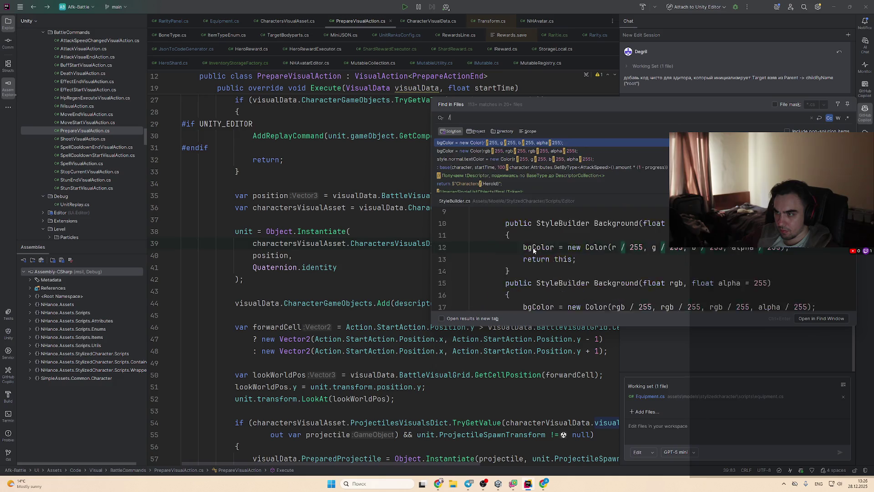
type("Characte")
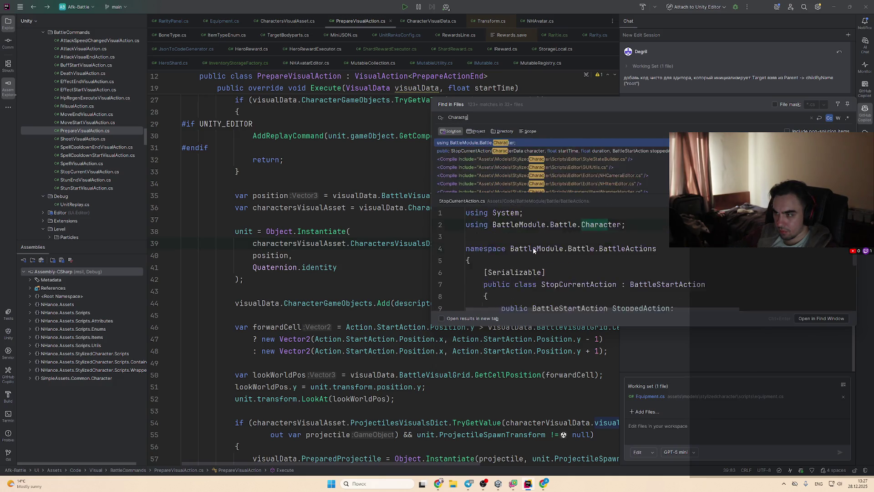
type("rs")
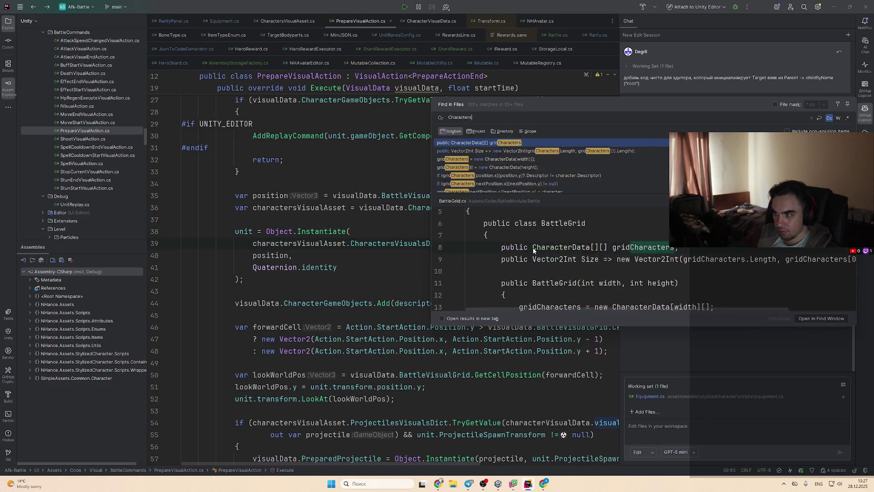
key("ctrl+a")
type("Icons")
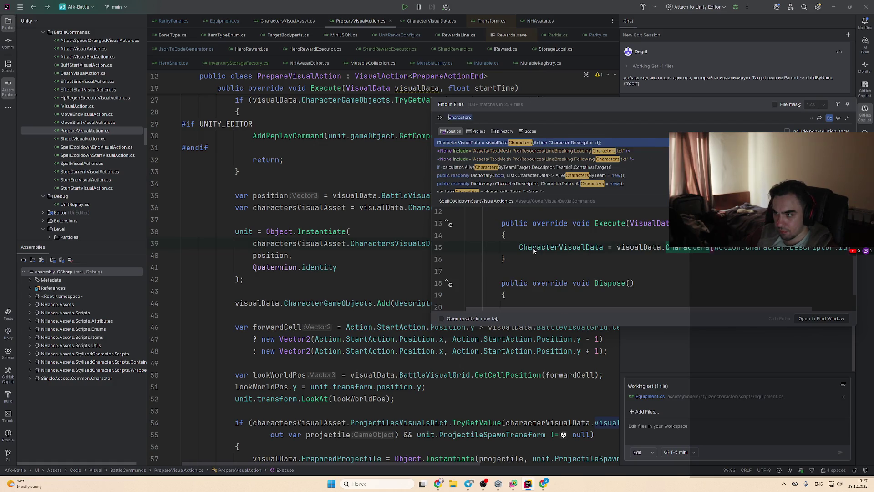
key("BackSpace")
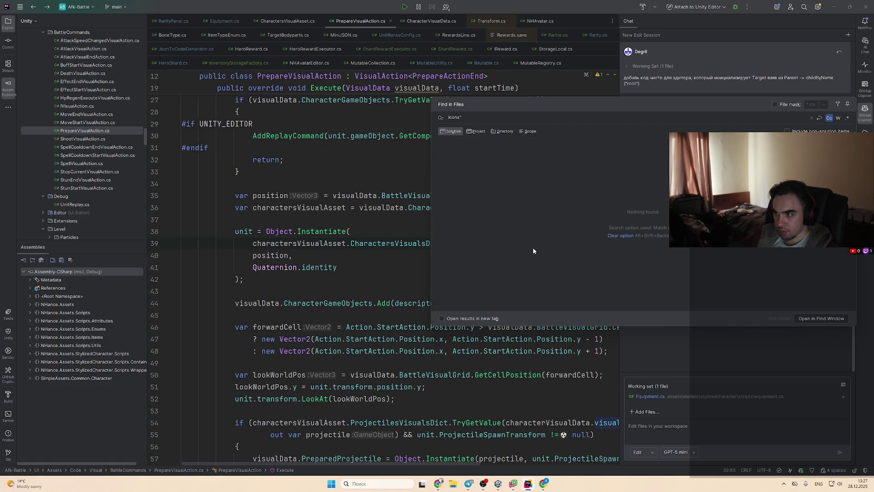
key("Home")
type("\"")
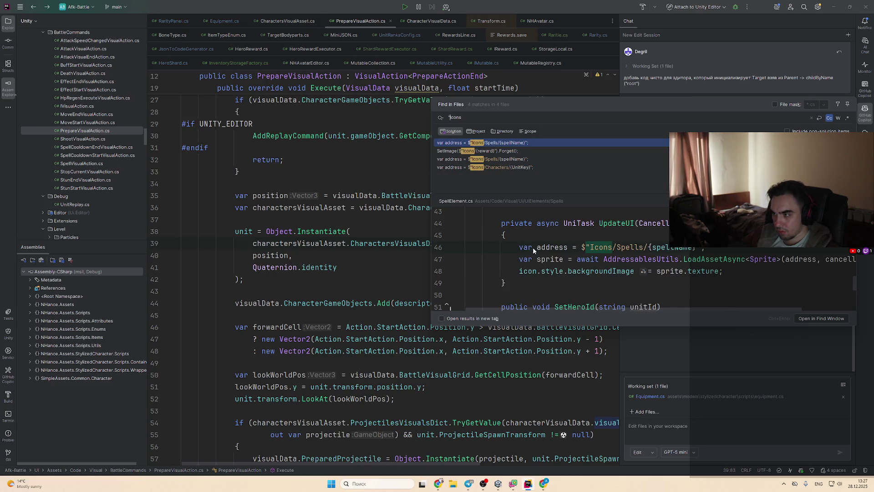
key("Down")
key("Down")
key("Down")
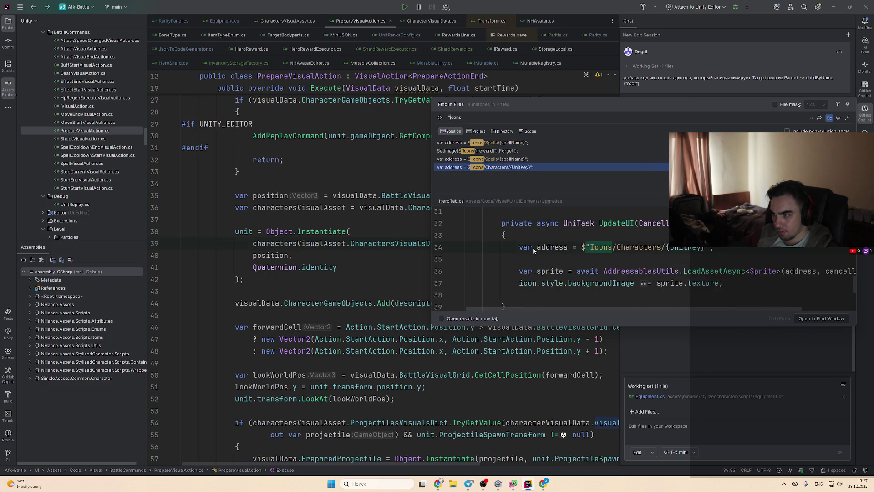
Step: In HeroTab.cs, change the hero icon address to unit.{UnitKey}.icon
key("Return")
key("alt+Tab")
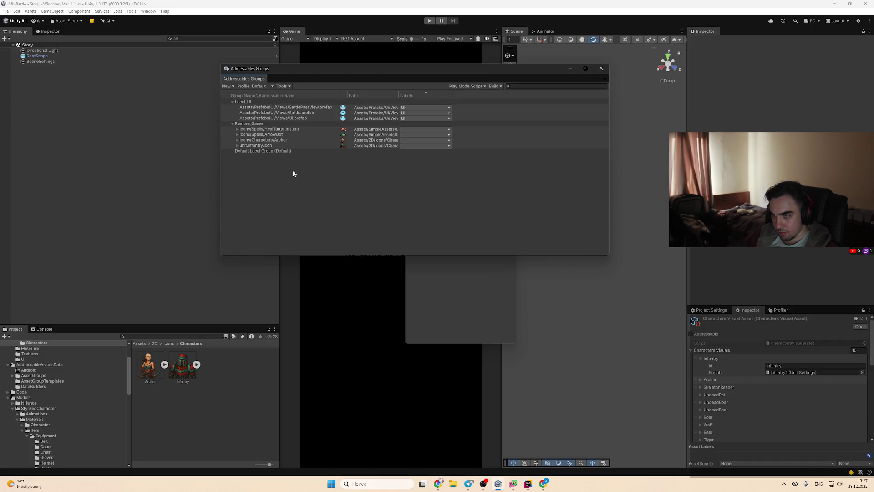
key("alt+Tab")
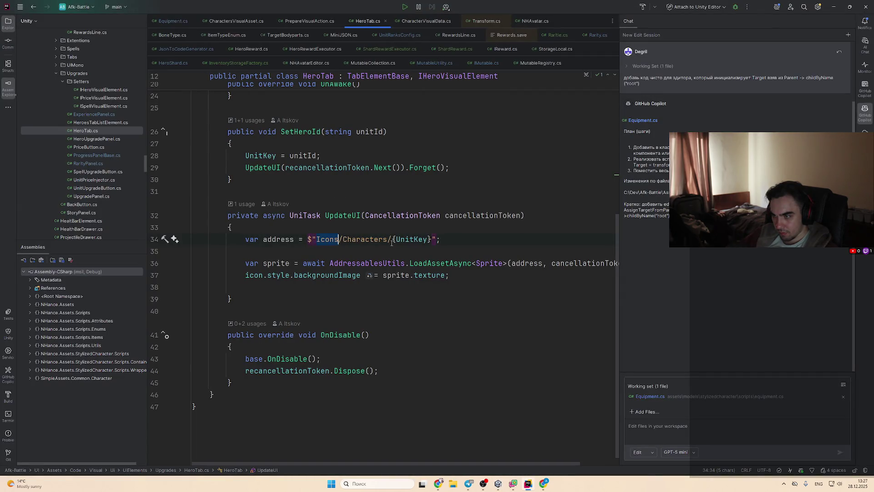
key("alt+Tab")
key("alt+Tab")
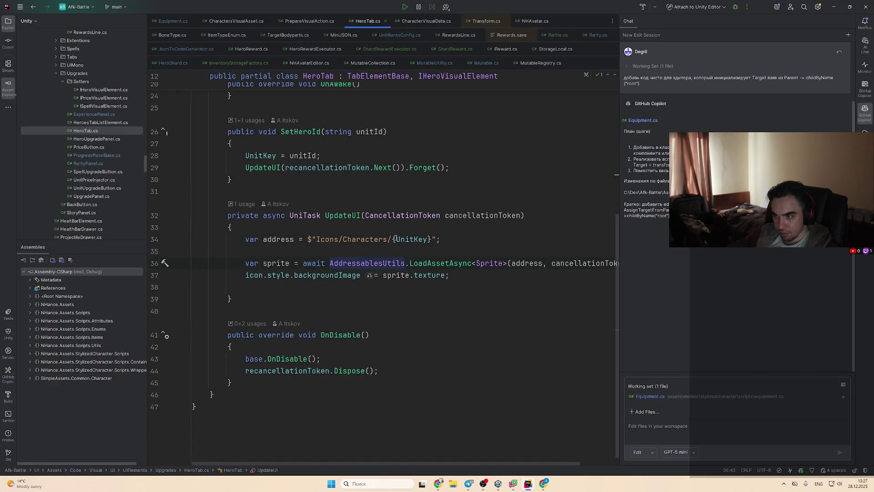
left_click_drag(393, 239, 316, 239)
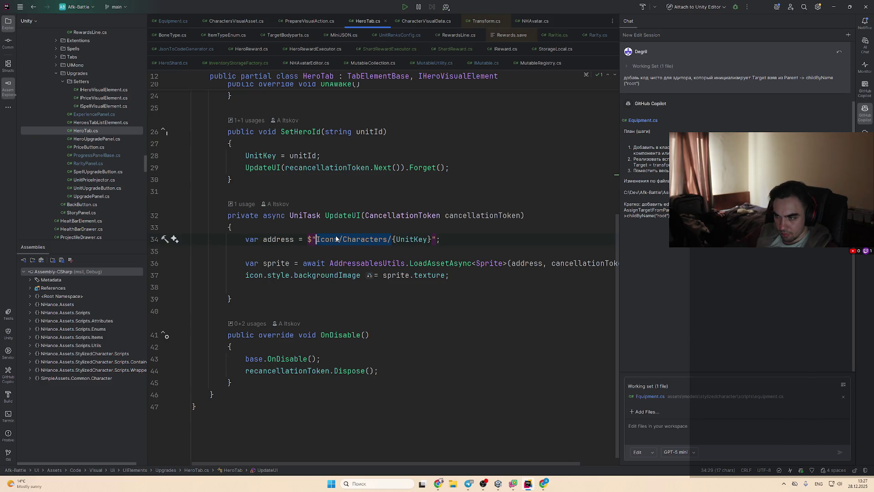
type("unit.")
left_click(378, 238)
type(".icon")
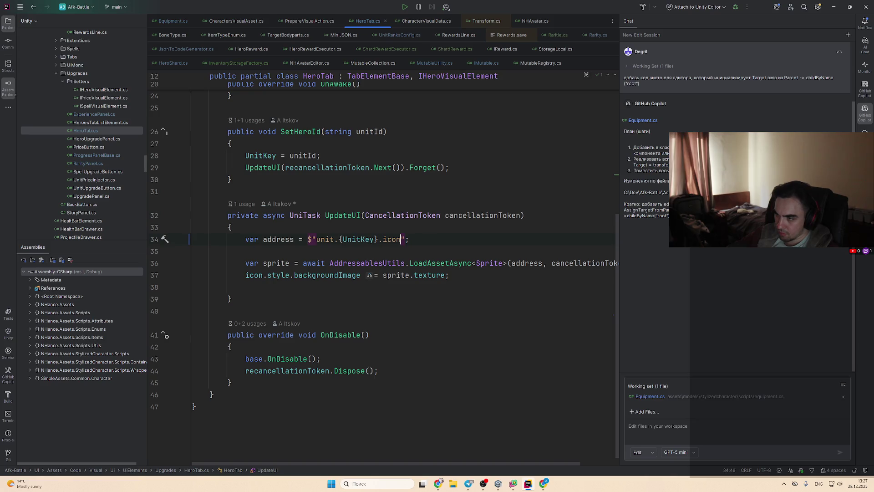
Step: In SpellElement.cs, change the spell icon address to spell.{spellName}.icon
key("ctrl+shift+f")
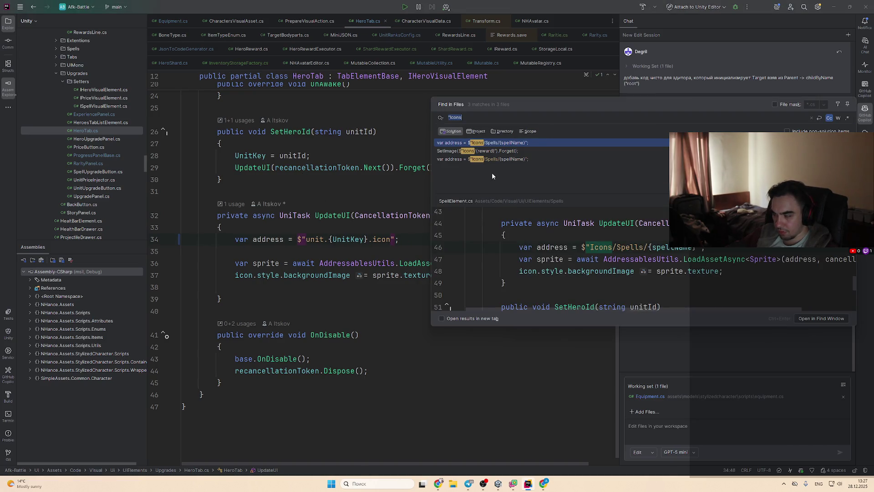
double_click(522, 144)
key("alt+Tab")
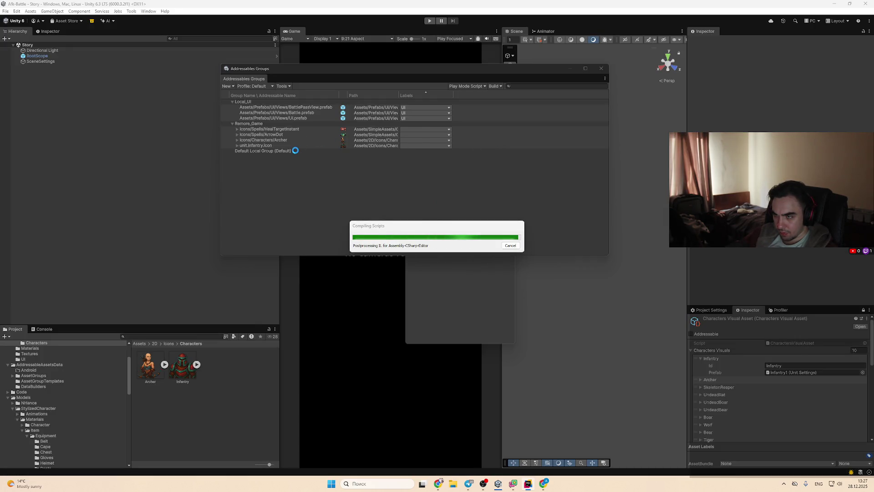
key("alt+Tab")
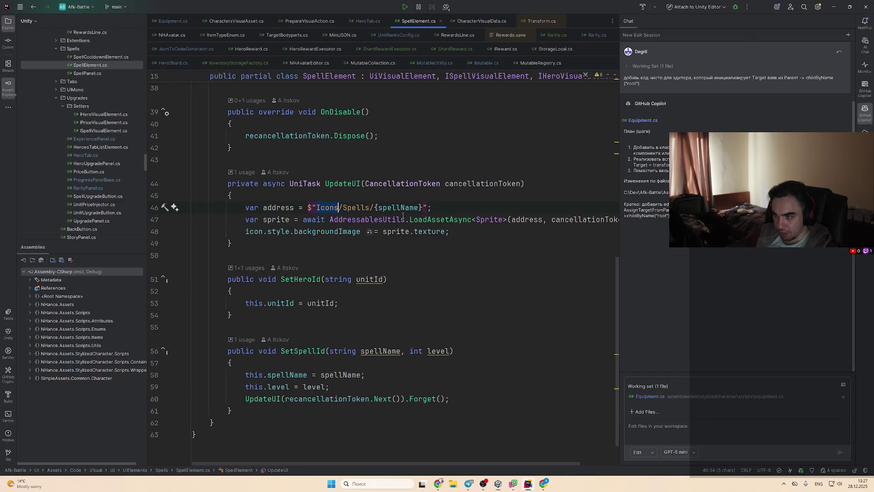
key("ctrl+shift+Right")
key("ctrl+shift+Right")
key("ctrl+shift+Right")
type("spell.")
key("ctrl+Right")
key("ctrl+Right")
type(".icon")
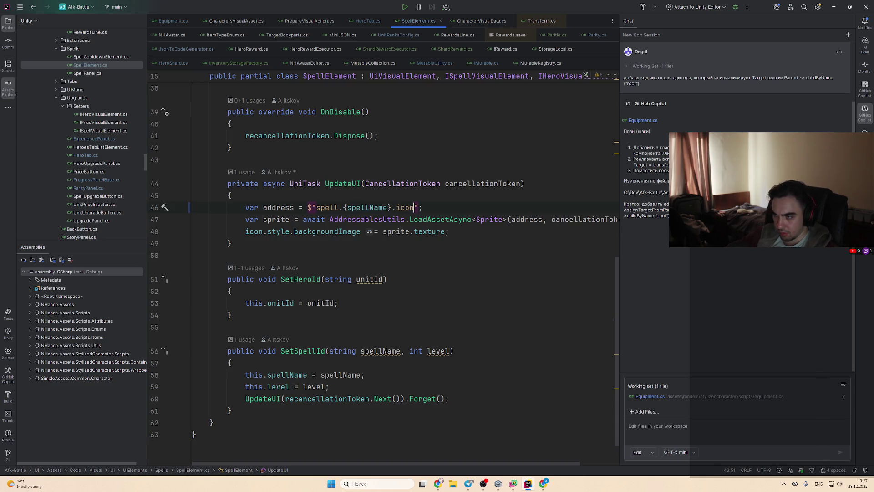
key("ctrl+shift+f")
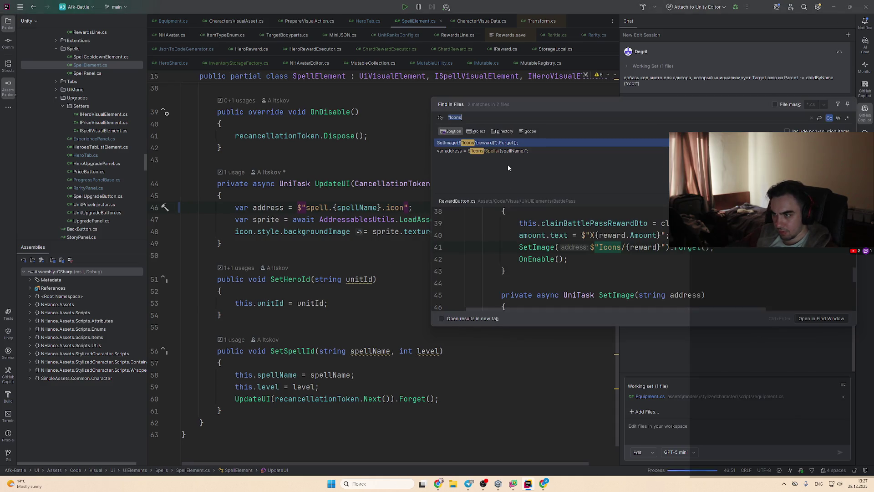
key("Return")
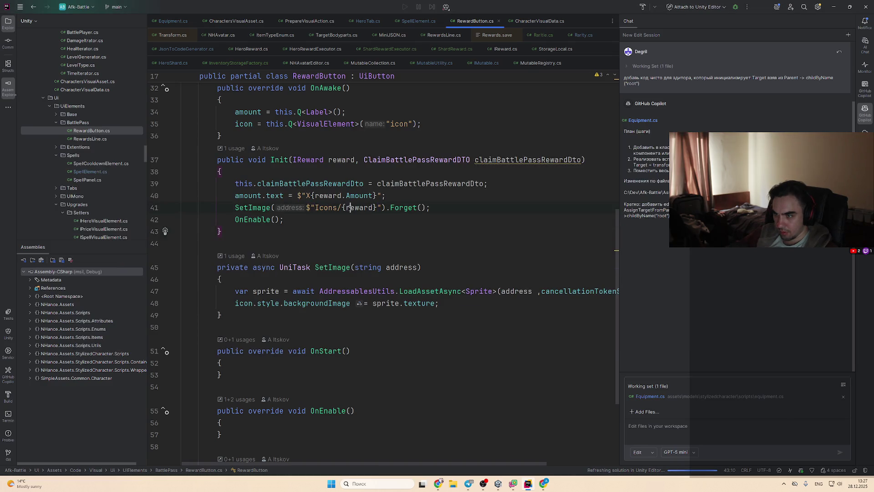
Step: In RewardButton.cs, change the icon address from the 'Icons/' prefix to reward.{reward}.icon
key("alt+Tab")
key("alt+Tab")
key("alt+Tab")
key("Tab")
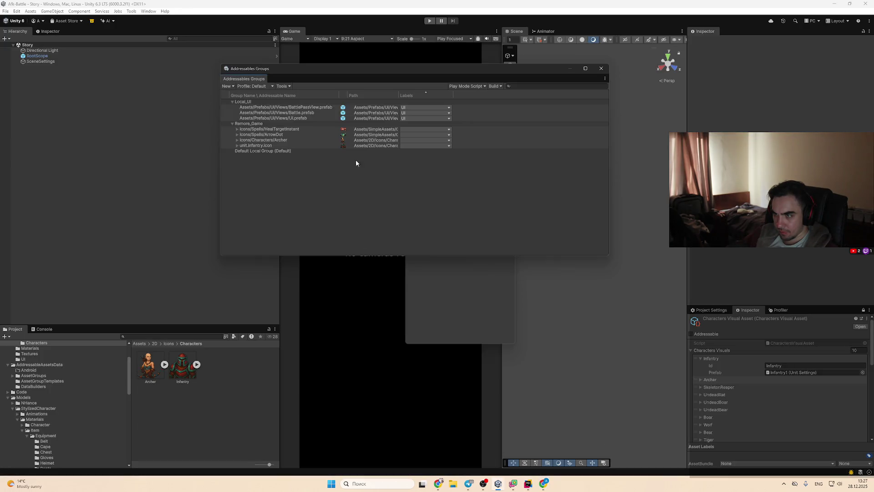
key("alt+Tab")
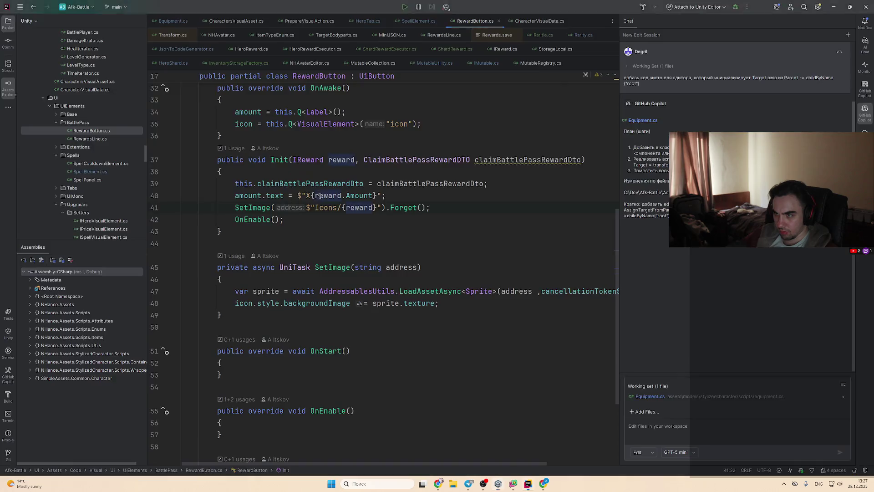
left_click_drag(316, 208, 353, 208)
type("reward.")
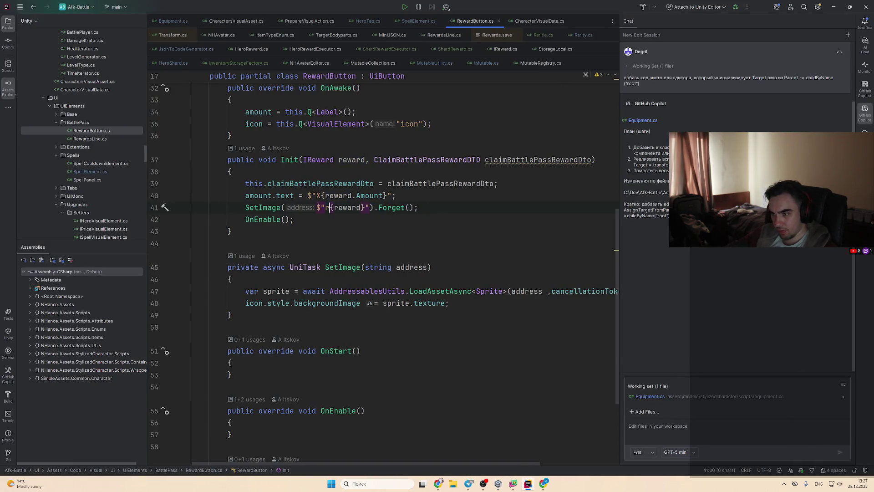
left_click(392, 208)
type(".icon")
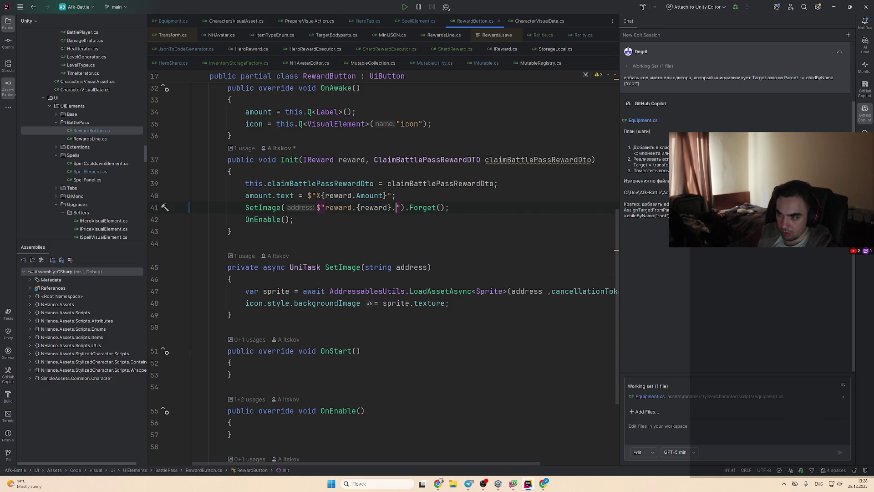
Step: In SpellCooldownElement.cs, change the icon address to spell.{spellName}.icon and let Unity recompile
key("ctrl+shift+f")
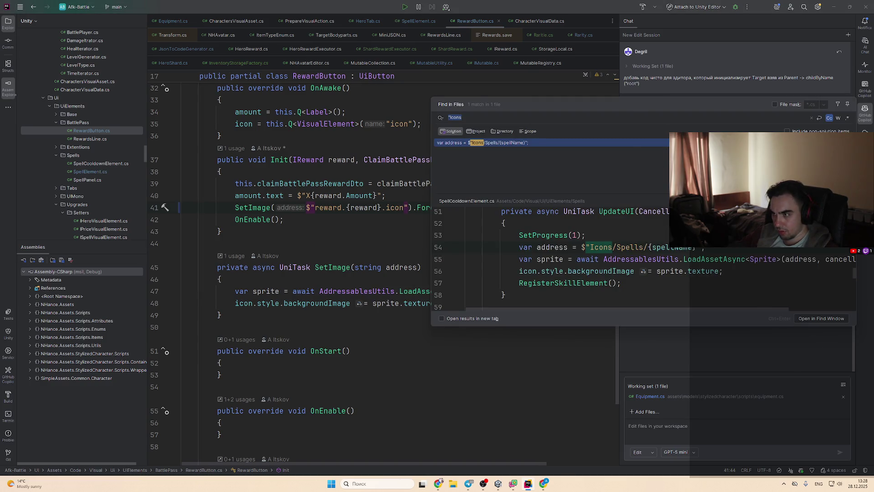
key("Return")
key("ctrl+shift+Right")
key("ctrl+shift+Right")
key("ctrl+shift+Right")
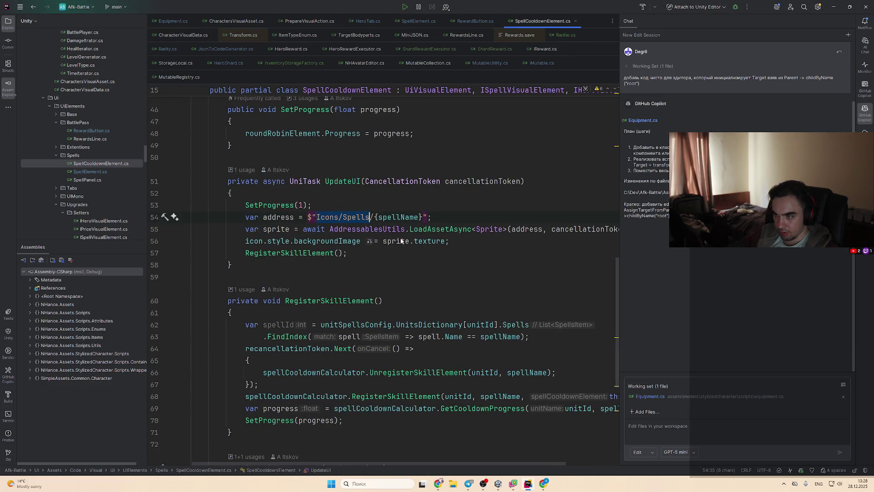
key("BackSpace")
type("spell.")
key("ctrl+Right")
type(".,")
key("BackSpace")
key("BackSpace")
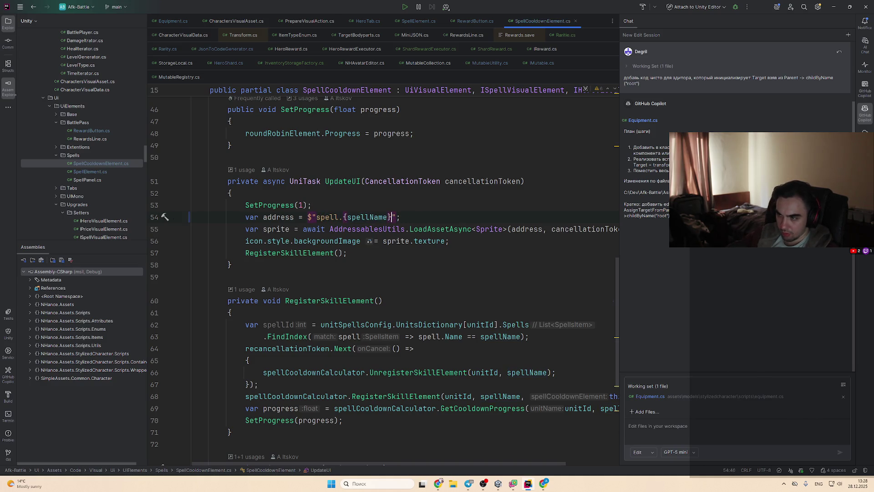
type(".icon")
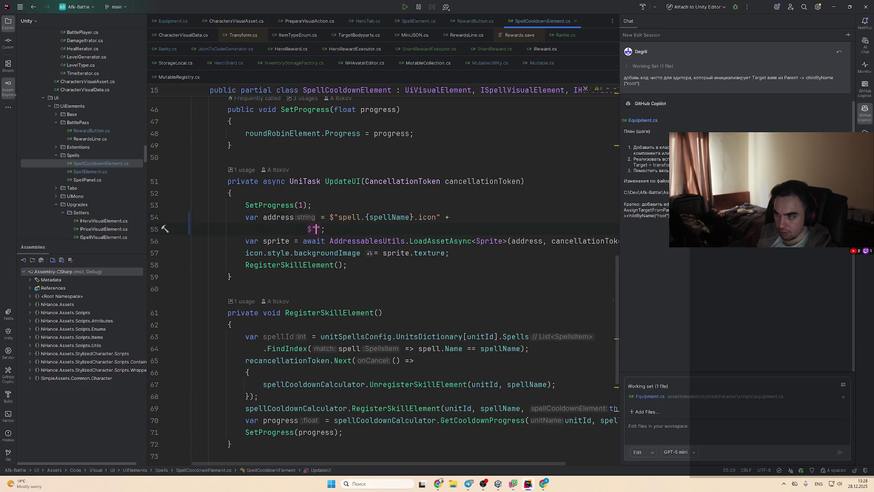
key("alt+Tab")
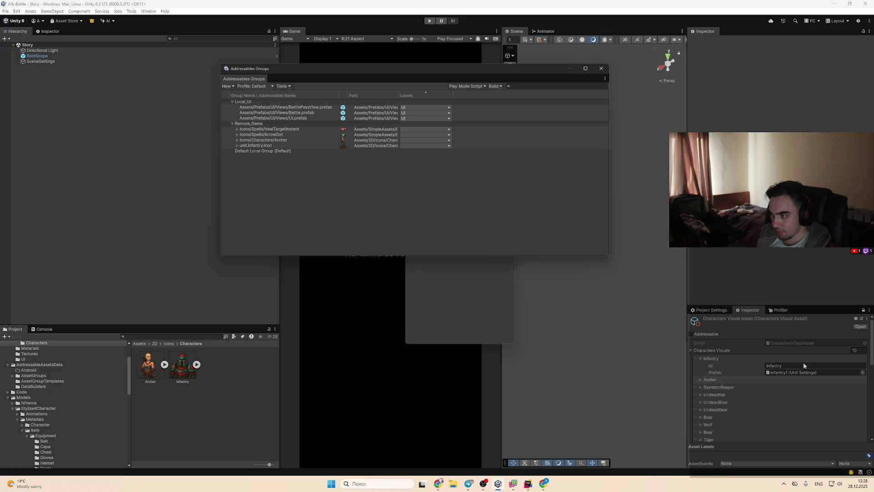
Step: Set the Archer and Infantry icon addresses to unit.Archer.Icon and unit.Infantry.Icon
double_click(273, 140)
type("unit.Archer.")
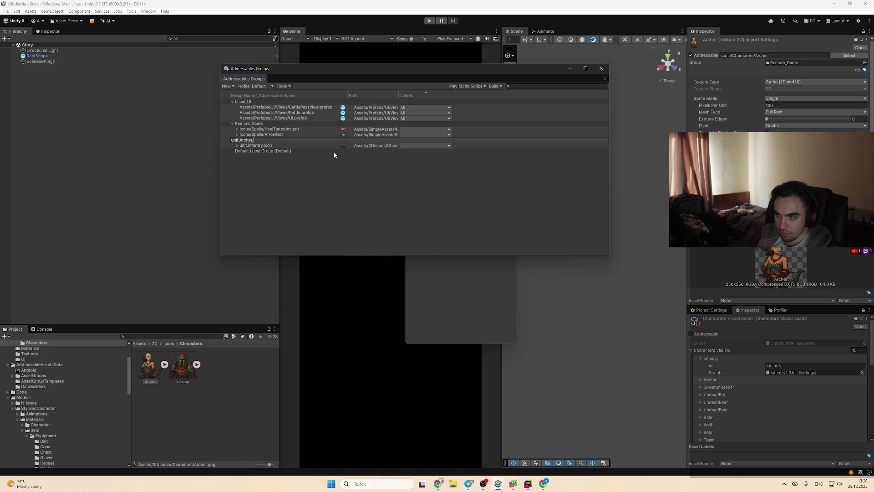
type("Icon")
key("Return")
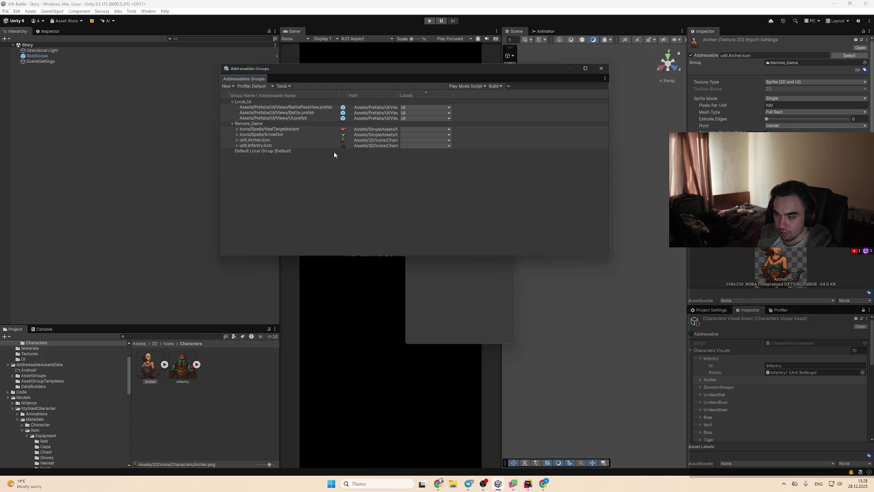
double_click(237, 145)
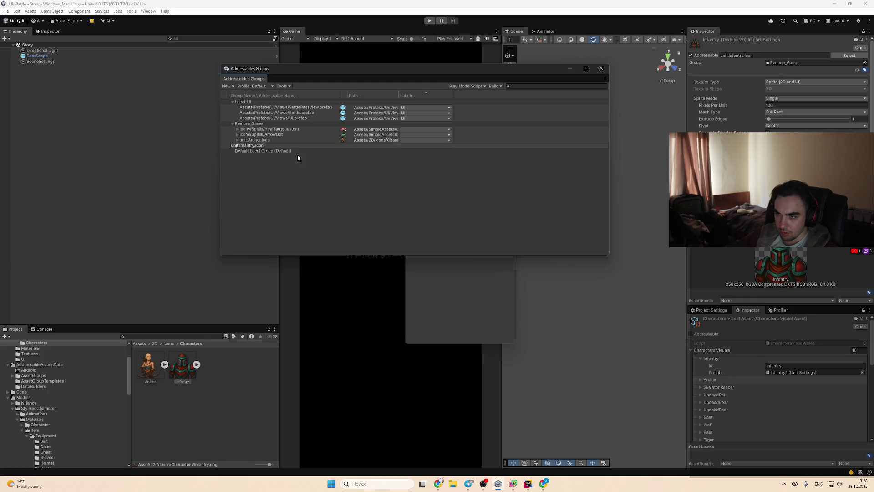
key("Return")
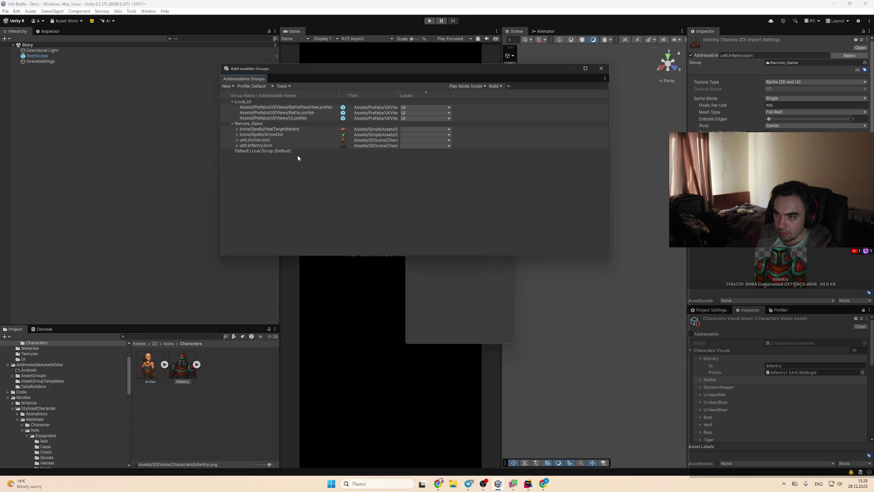
Step: Replace the ArrowDot icon's folder path with the address spell.ArrowDot.Icon
double_click(283, 134)
key("Home")
key("ctrl+shift+Right")
key("ctrl+shift+Right")
key("BackSpace")
type("spell")
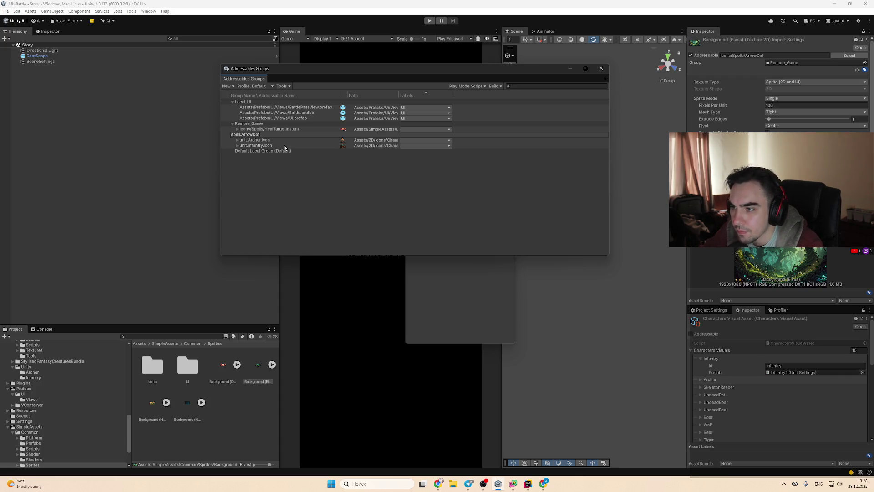
type("n")
key("Return")
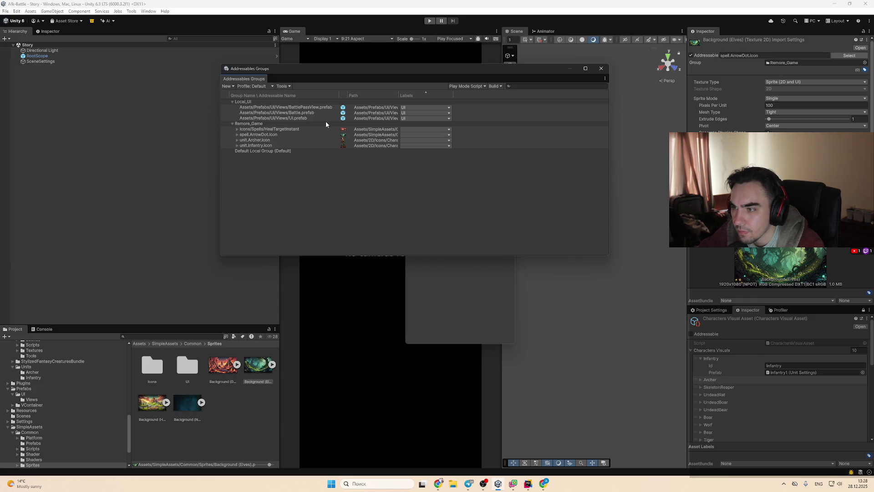
Step: Rename the HealTargetInstant icon's address to spell.HealTargetInstant.Icon
left_click(326, 122)
key("Down")
key("F2")
key("ctrl+shift+Right")
key("ctrl+shift+Right")
type("spell.")
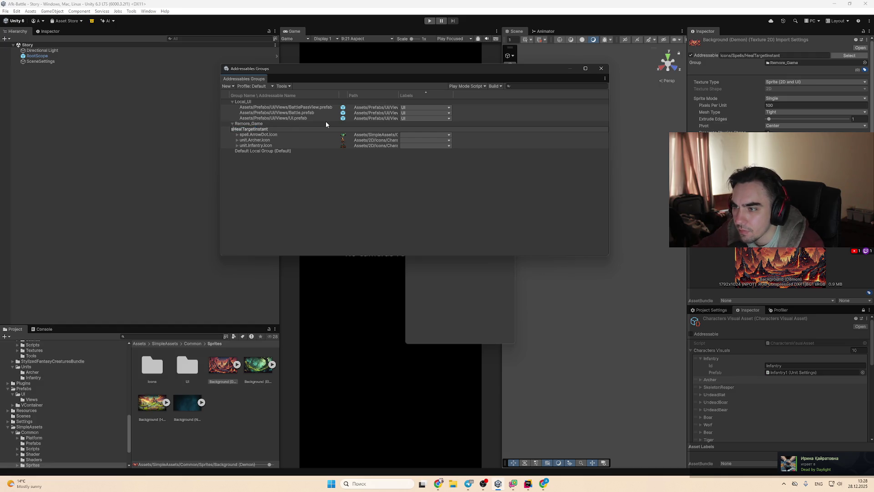
type(".Icon")
key("Return")
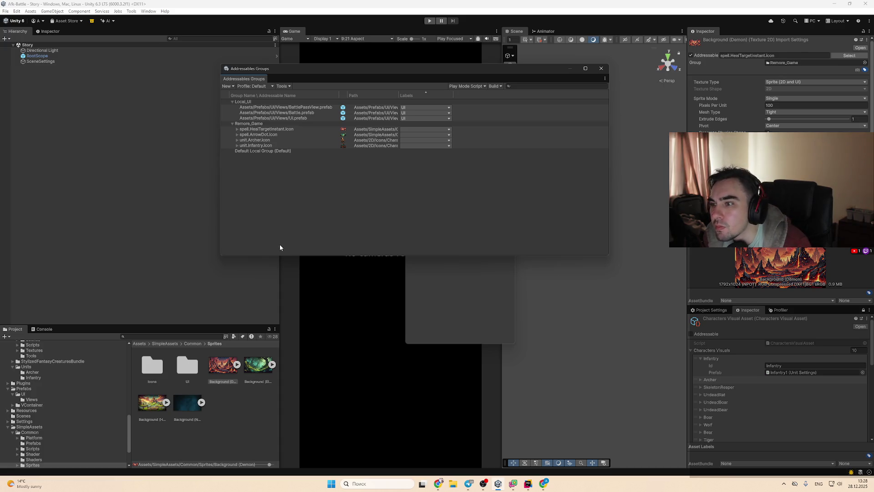
scroll(70, 366, "up", 10)
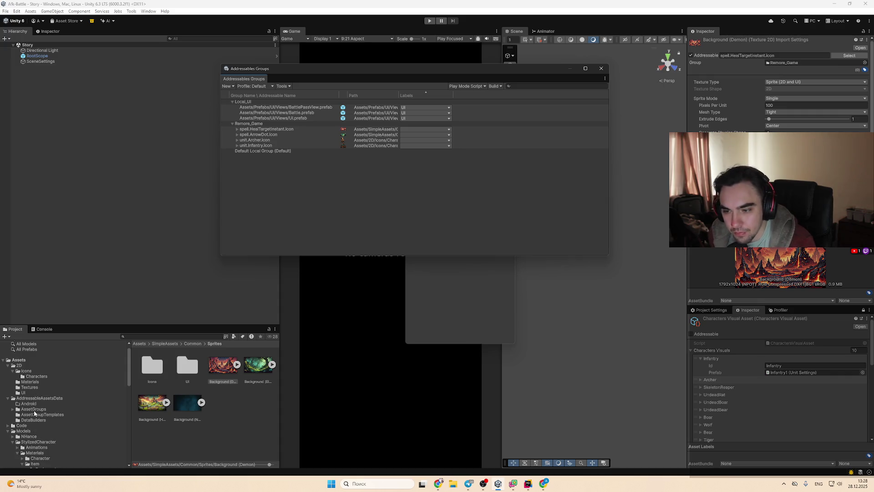
Step: Collapse the Models, Prefabs, SimpleAssets, 2D and AddressableAssetsData folders in the Project tree
scroll(53, 373, "down", 5)
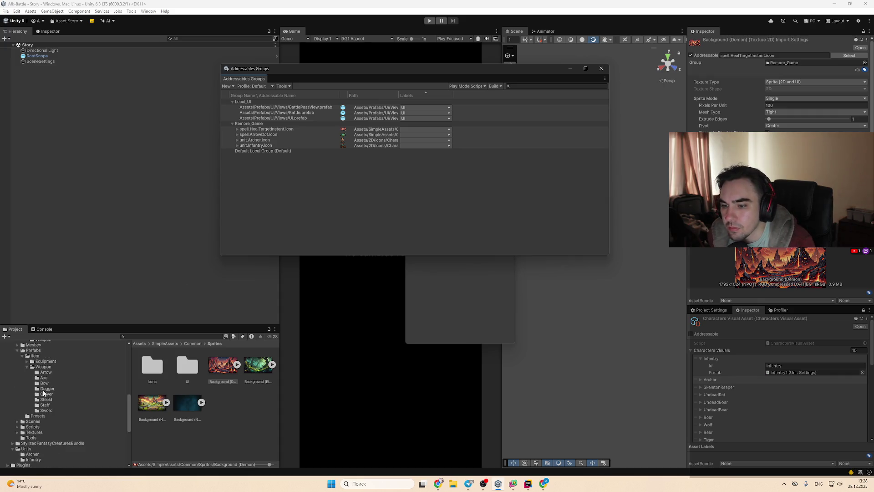
scroll(38, 406, "up", 5)
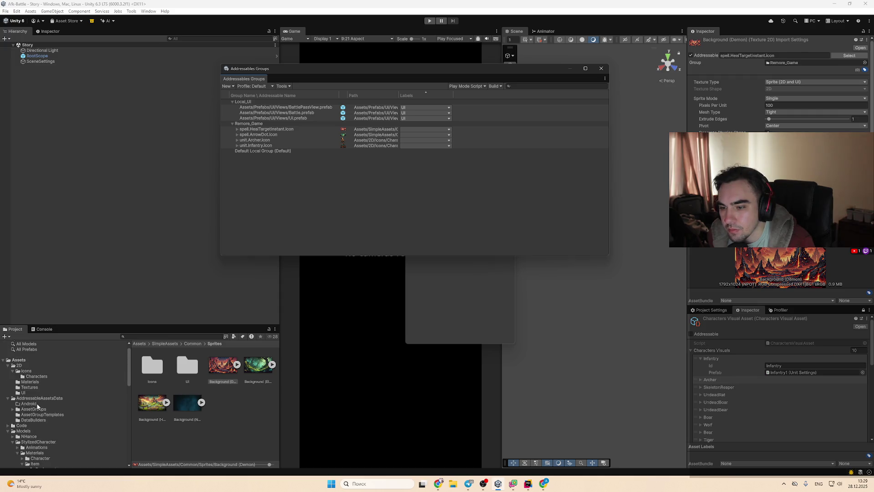
left_click(10, 431)
scroll(26, 441, "down", 7)
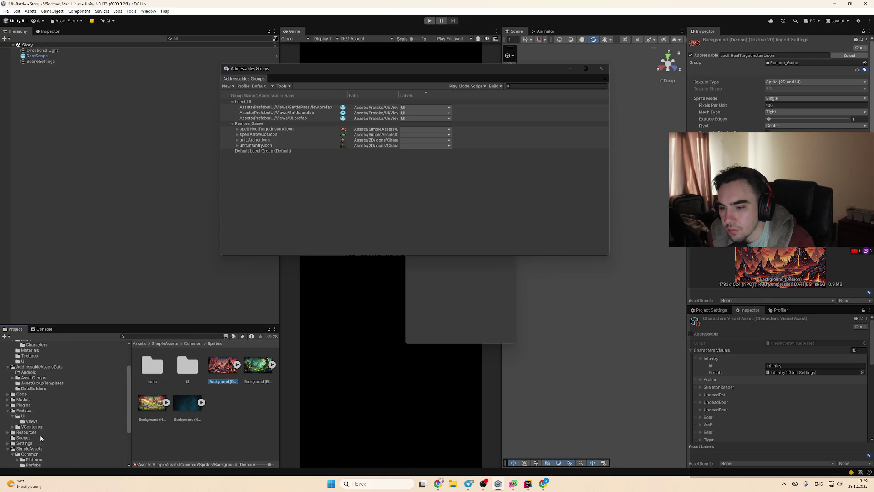
scroll(36, 423, "up", 8)
scroll(30, 428, "down", 2)
left_click(8, 430)
left_click(10, 453)
left_click(8, 453)
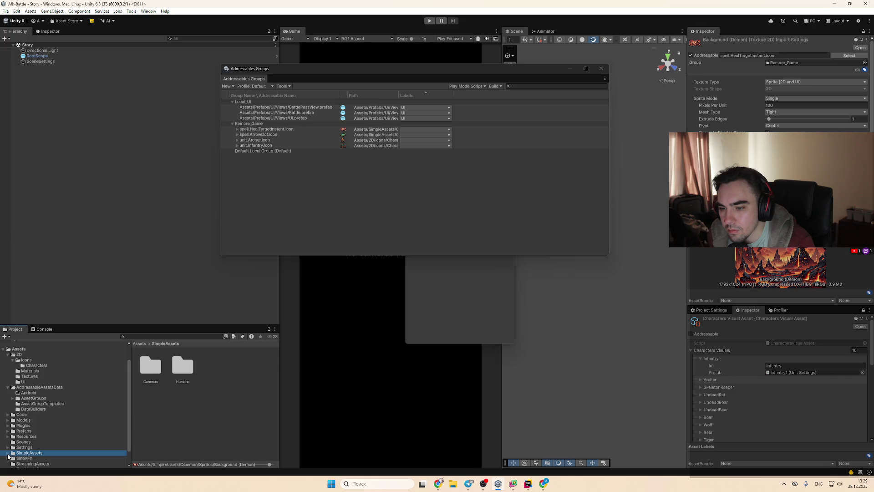
scroll(9, 457, "down", 1)
scroll(24, 394, "up", 3)
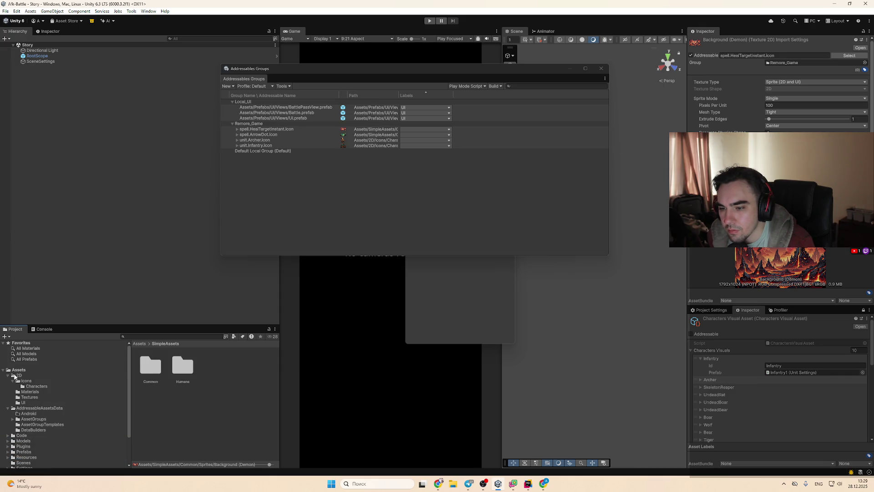
left_click(18, 375)
left_click(8, 376)
left_click(8, 381)
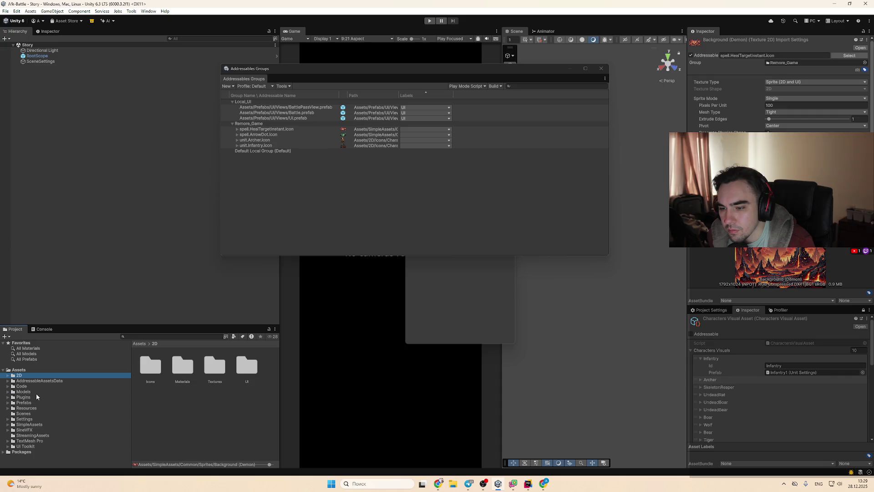
Step: Open Models > Units > Infantry and select the Infantry1, Infantry2 and Infantry3 prefabs
left_click(24, 391)
double_click(253, 378)
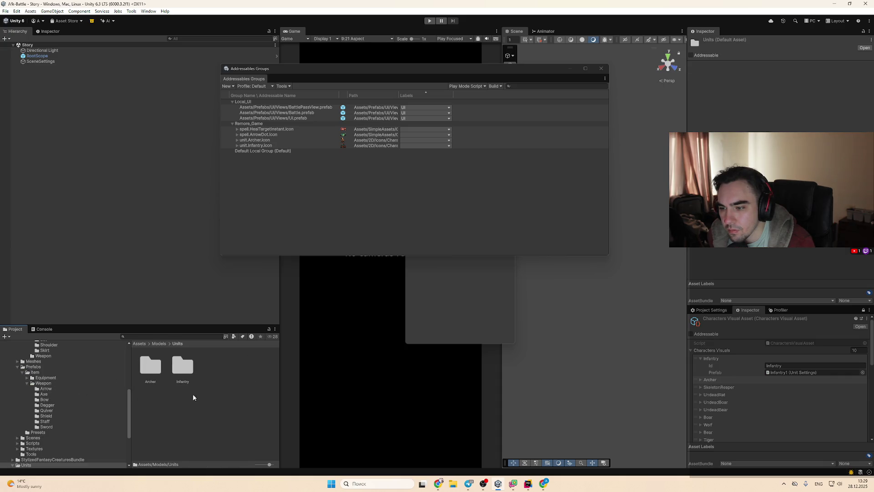
scroll(91, 414, "down", 3)
double_click(183, 368)
left_click(150, 366)
left_click(214, 366, "shift")
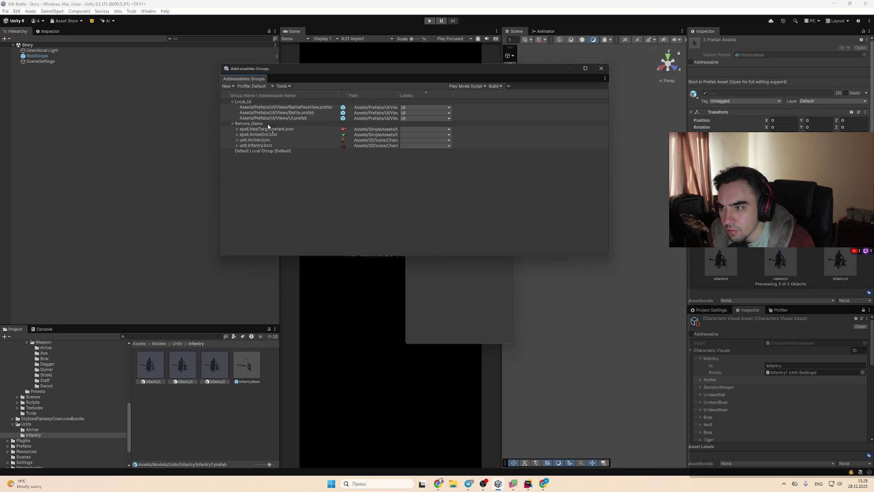
Step: Add the Infantry1, Infantry2 and Infantry3 prefabs to the Remore_Game group
left_click_drag(268, 128, 269, 125)
left_click(323, 156)
left_click(322, 151)
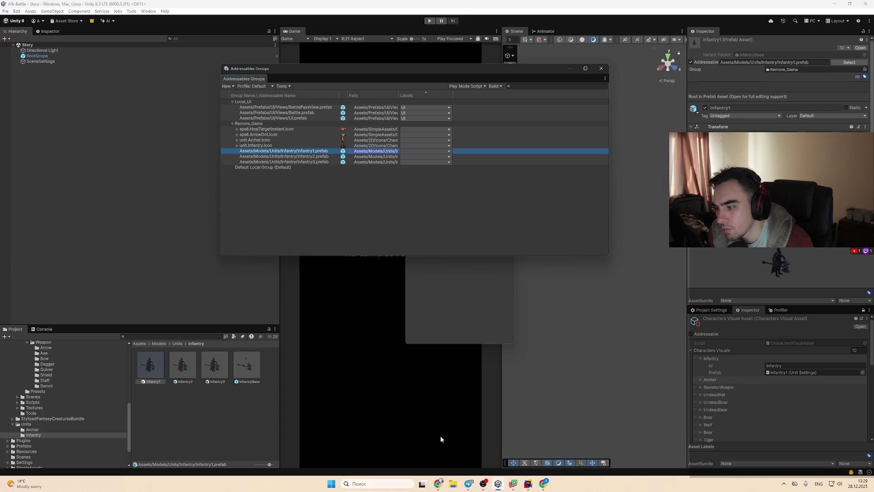
left_click(423, 151)
Step: Select all three Infantry prefab entries and give them the unit.Infantry label
key("Escape")
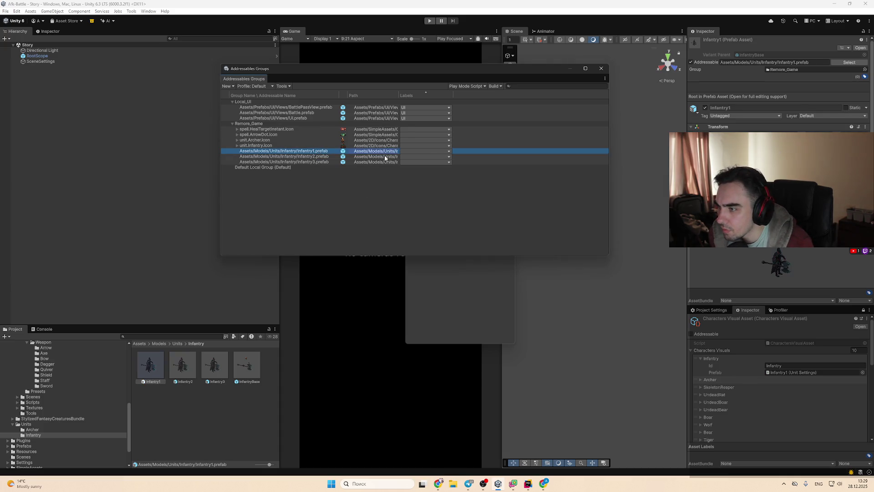
key("shift+Down")
key("shift+Down")
left_click(419, 151)
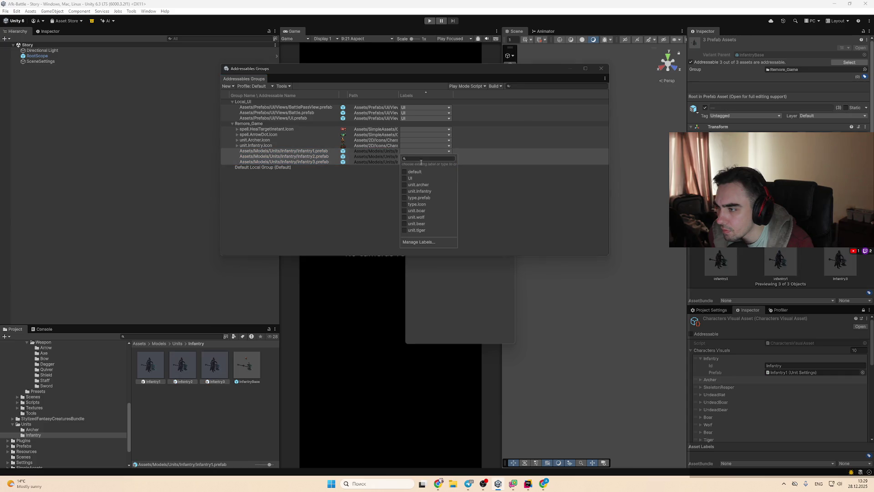
left_click(428, 190)
left_click(400, 171)
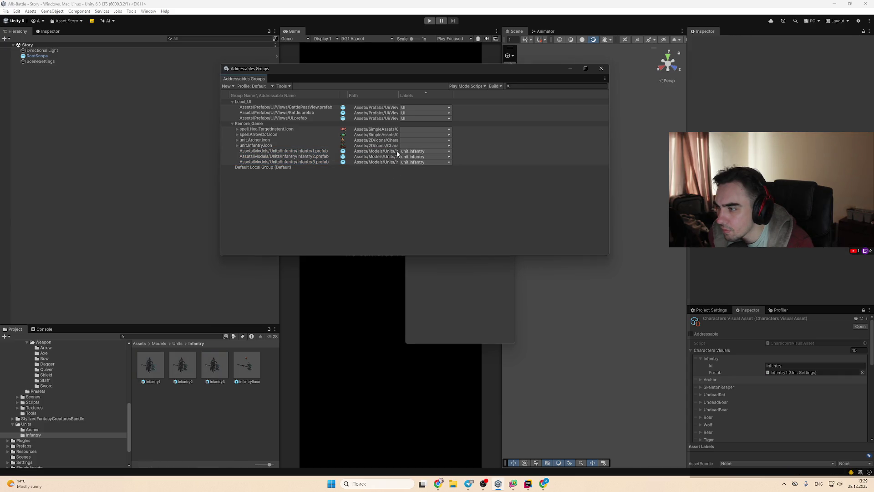
left_click(405, 151)
left_click(405, 161, "shift")
left_click(416, 155)
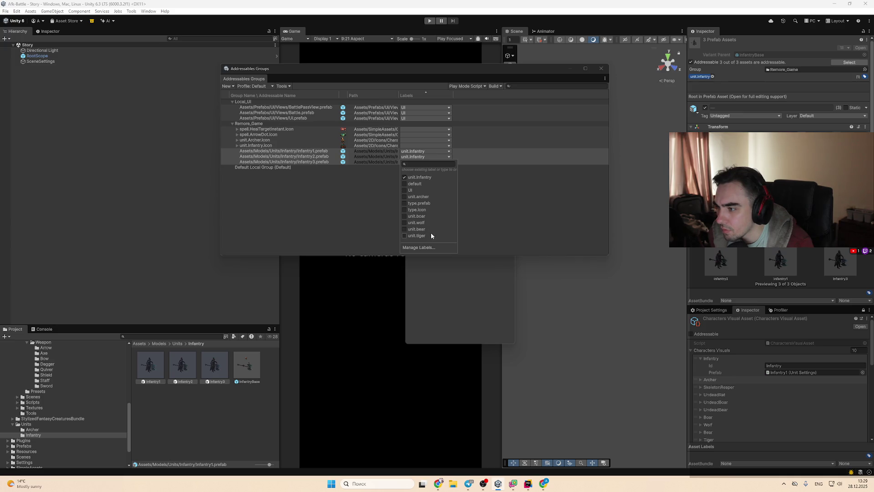
Step: Apply the type.icon label to the Infantry prefabs and to the four icon entries
left_click(423, 209)
key("Escape")
left_click(387, 145)
left_click(389, 129, "shift")
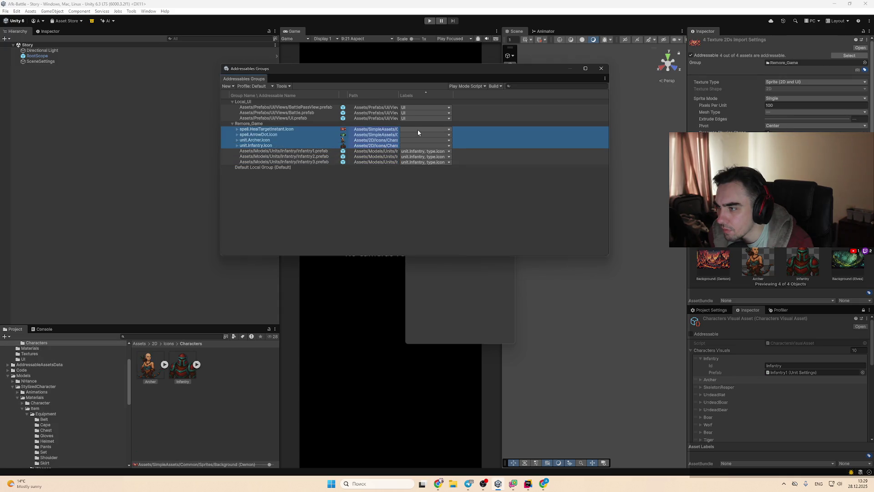
left_click(418, 131)
left_click(433, 183)
left_click(380, 213)
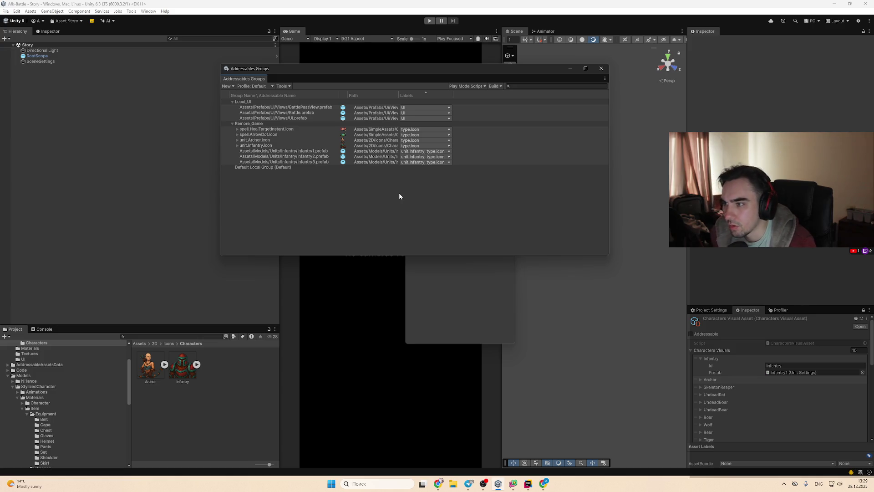
Step: Check the labels on Infantry1, Infantry2 and Infantry3, then switch to the web browser
left_click(369, 155)
key("Up")
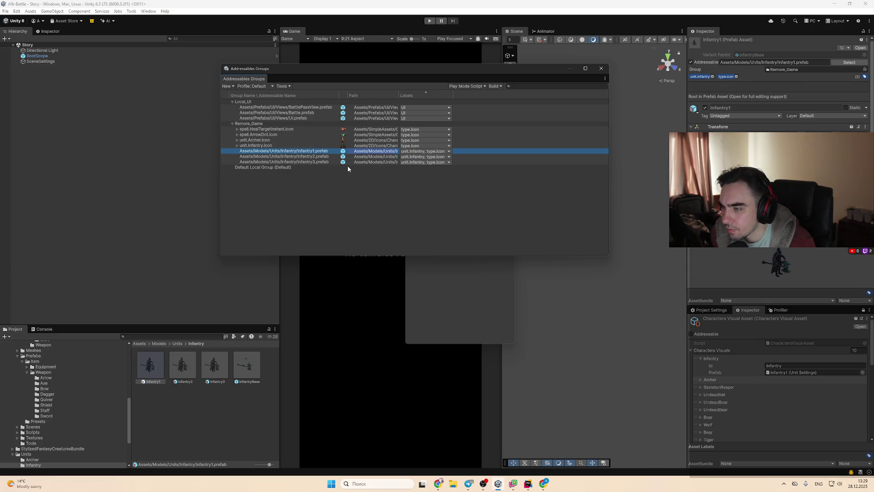
left_click(297, 156)
left_click(303, 162)
key("Up")
key("Up")
left_click(438, 483)
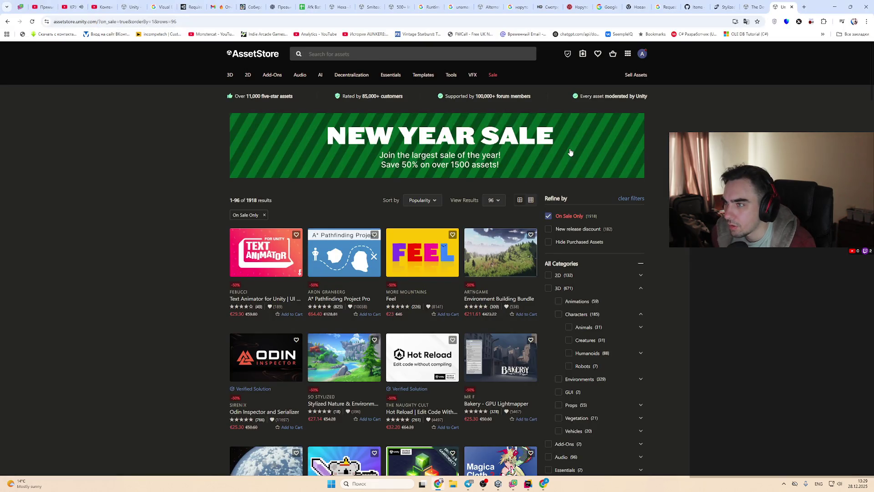
Step: Ask ChatGPT a new question, in Russian, about addressing ranked unit prefabs
left_click(752, 7)
left_click(132, 6)
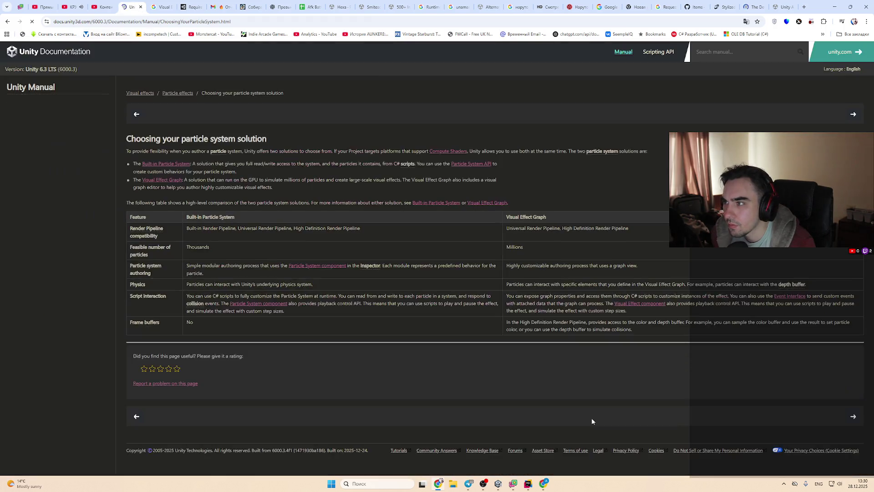
left_click(544, 483)
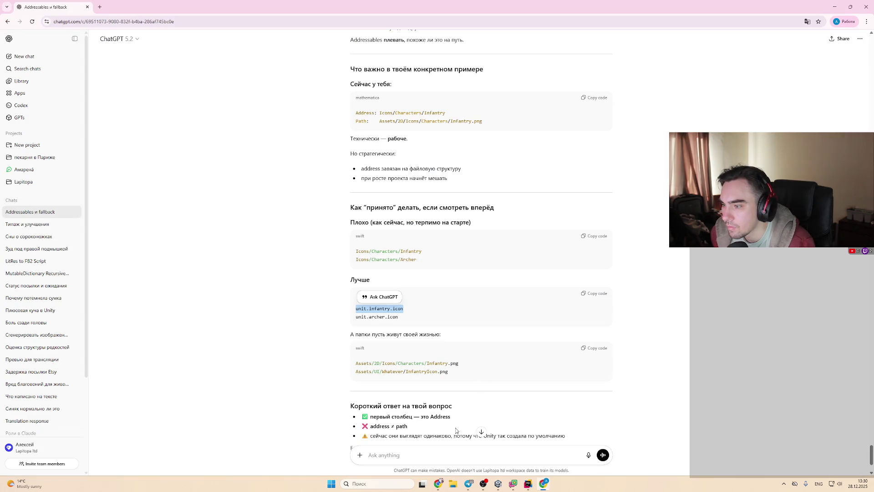
left_click(451, 454)
key("alt+shift")
type("прфе")
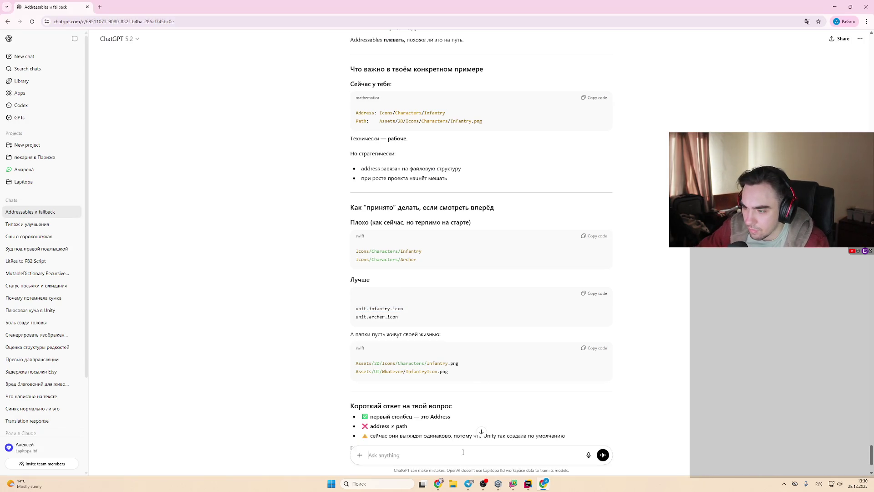
type(" с рангами")
scroll(622, 106, "down", 2)
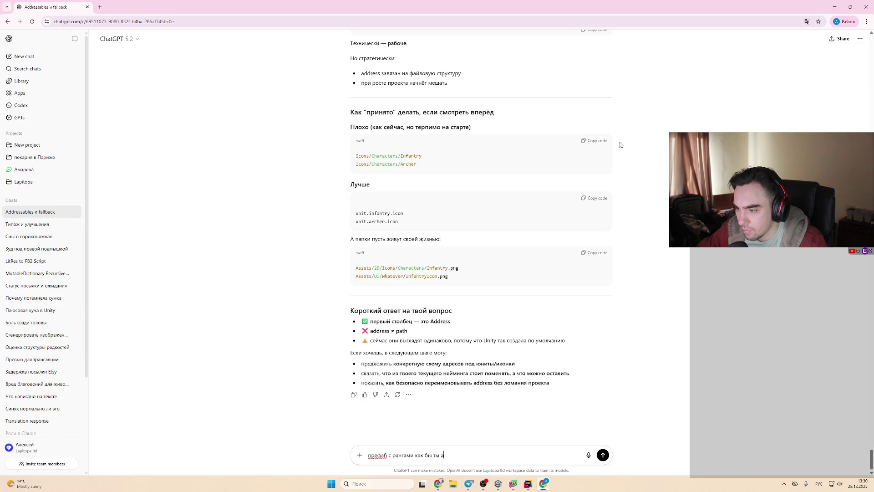
key("Return")
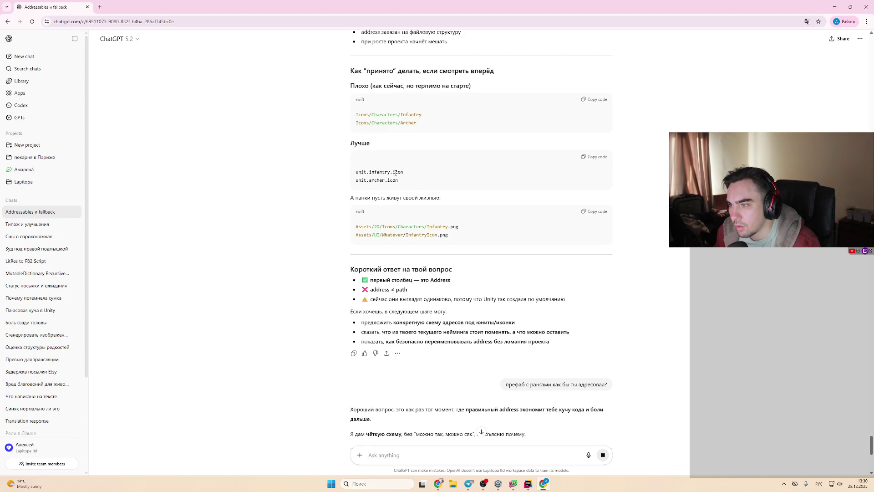
Step: Read ChatGPT's reply on case-sensitive addresses and lowercase-only keys, then return to Unity
scroll(396, 172, "down", 3)
scroll(409, 176, "down", 5)
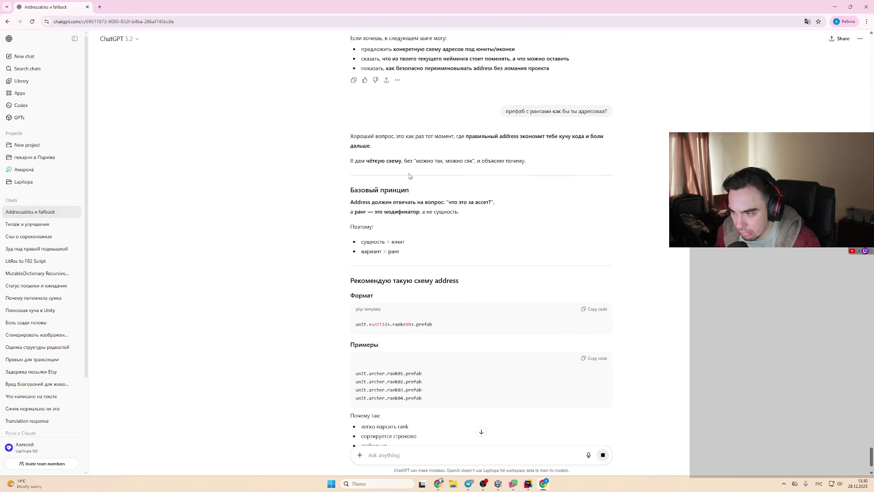
scroll(410, 172, "down", 3)
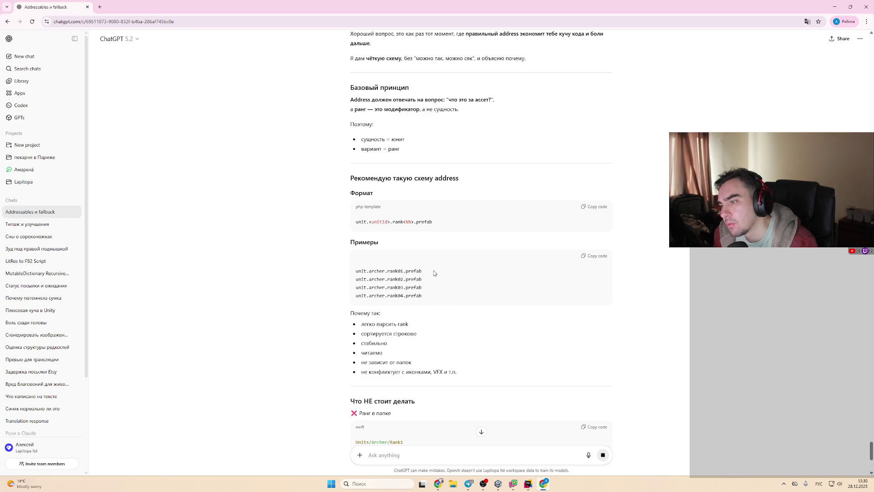
scroll(496, 326, "down", 10)
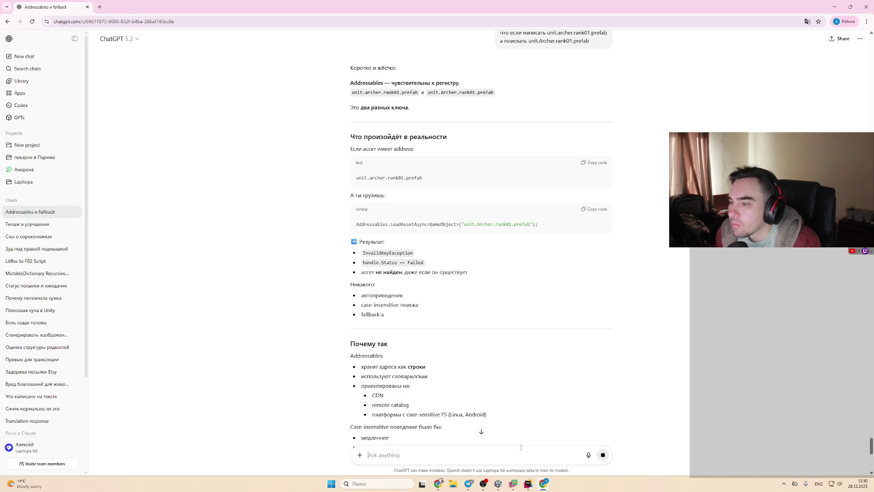
scroll(561, 386, "down", 2)
scroll(561, 387, "down", 3)
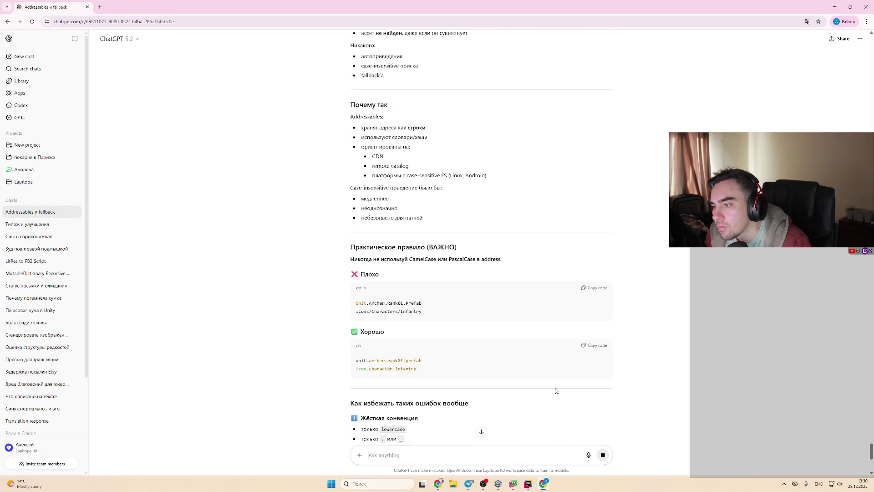
scroll(556, 390, "down", 1)
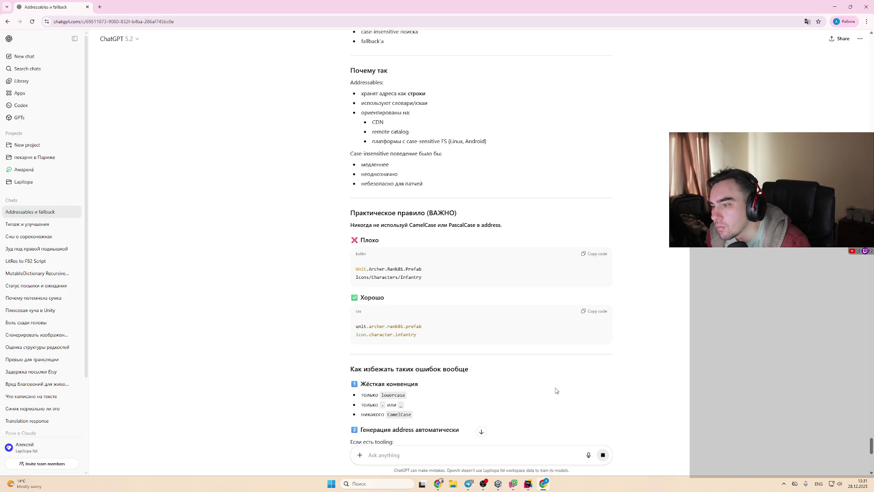
scroll(553, 389, "down", 2)
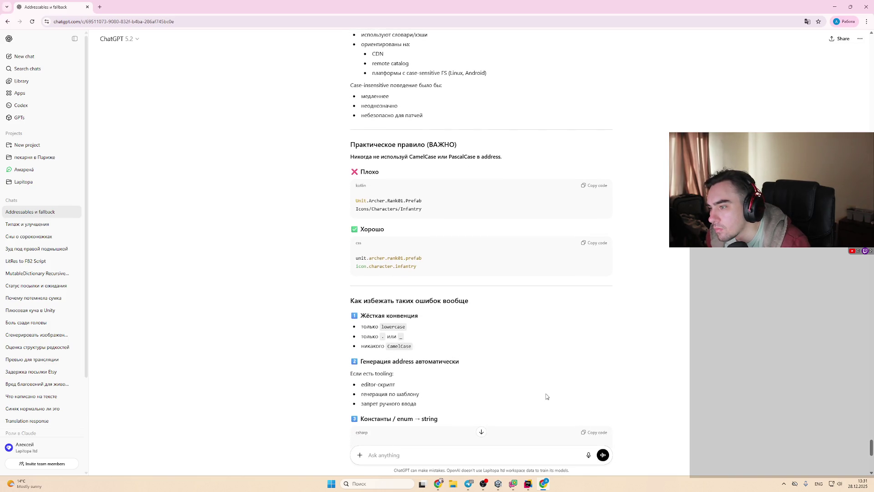
scroll(546, 397, "down", 1)
scroll(546, 397, "down", 2)
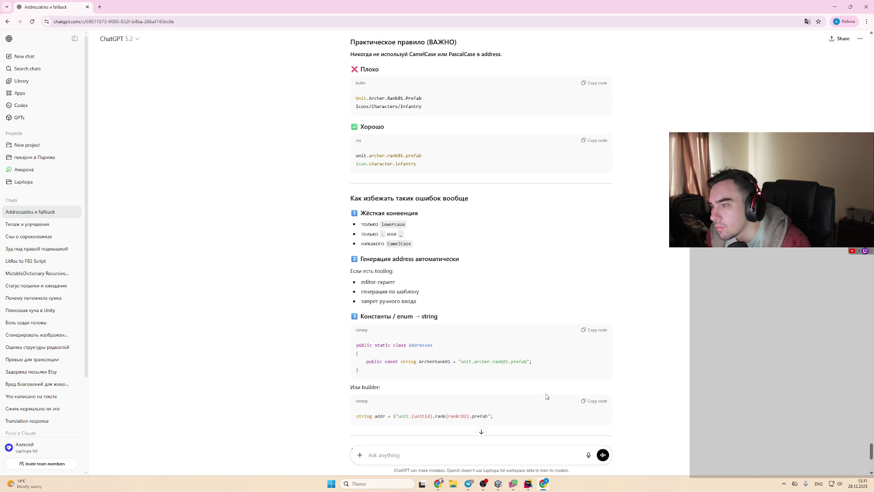
scroll(546, 396, "down", 2)
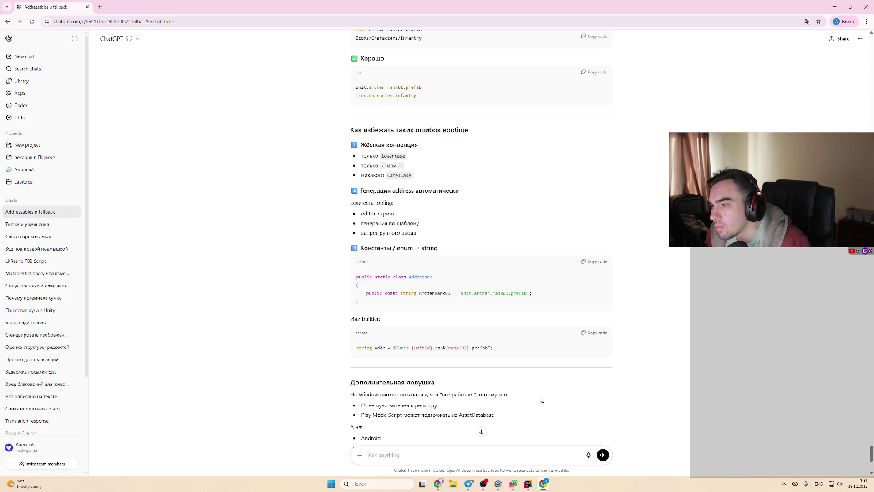
key("alt+Tab")
key("alt+Tab")
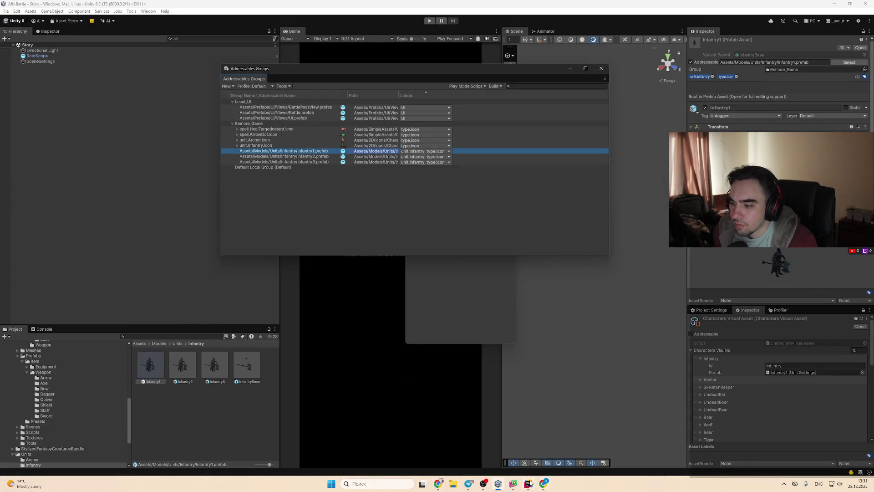
Step: In AddressablesUtils.LoadAssetAsync, pass address.ToLower() to the Addressables load call
left_click(528, 483)
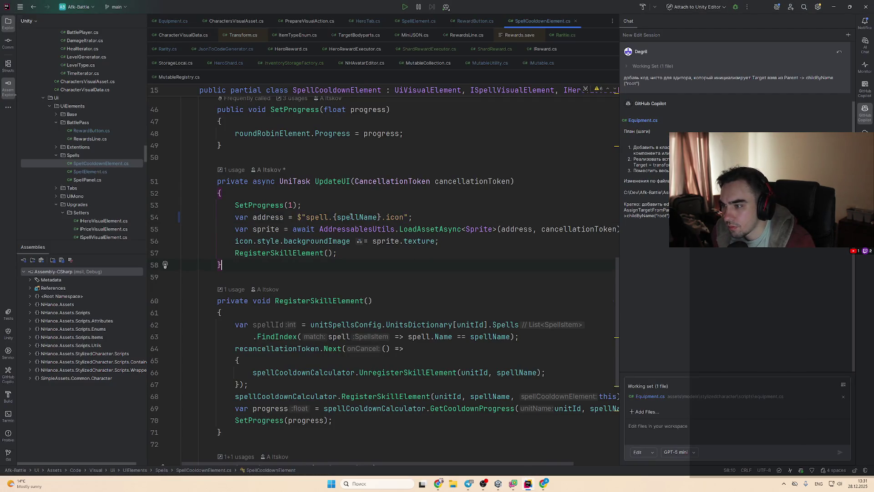
left_click(271, 217)
left_click(452, 230, "ctrl")
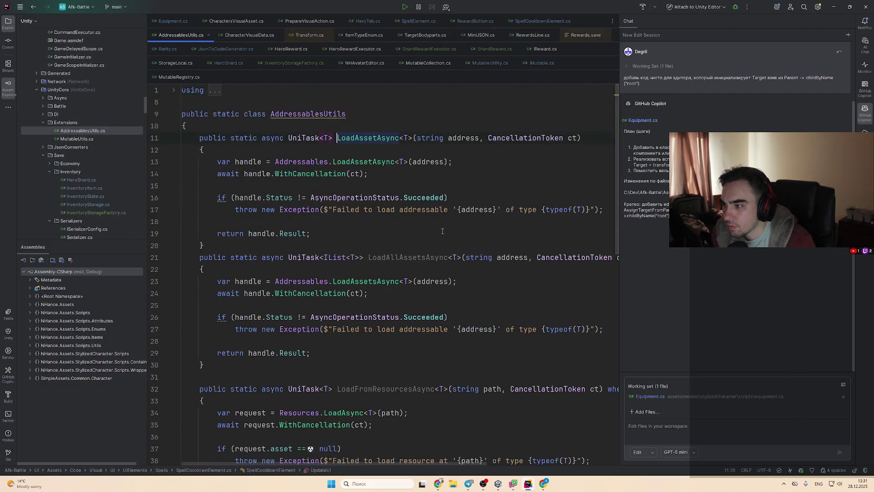
double_click(473, 138)
left_click(457, 162)
type(".tol")
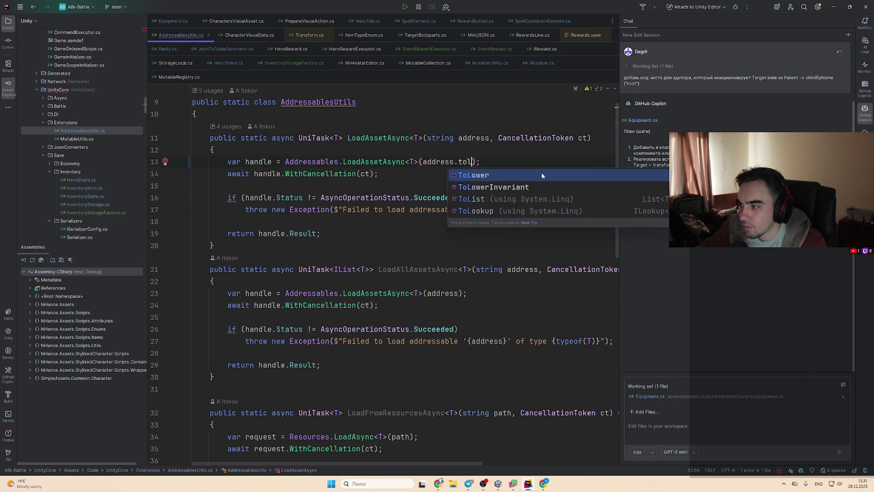
left_click(542, 175)
key("alt+Tab")
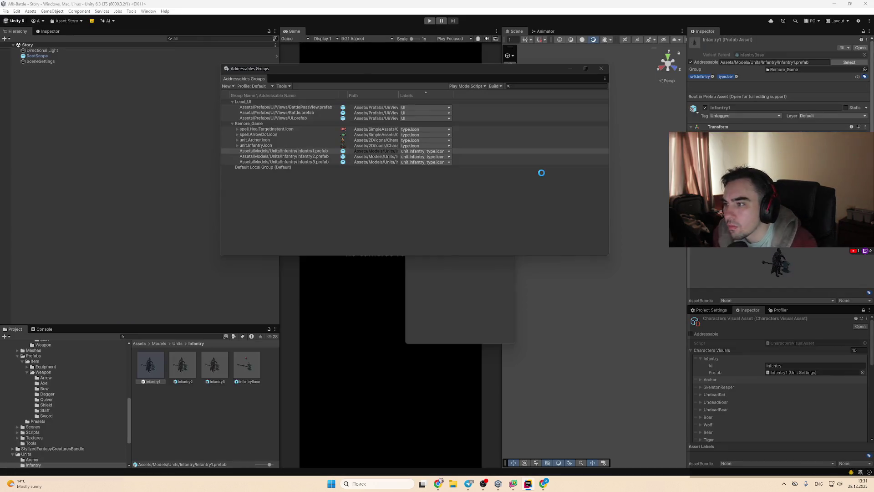
key("alt+Tab")
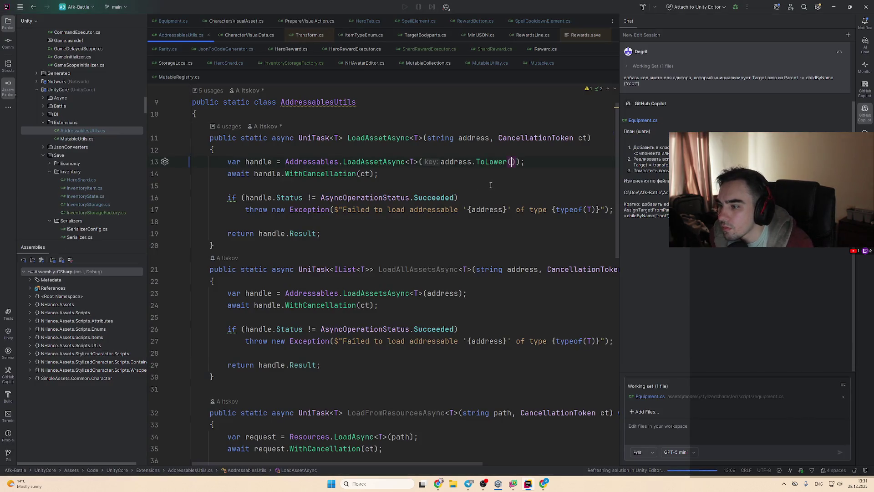
Step: Append .ToLower() to address in LoadAllAssetsAsync and switch back to Unity to recompile
scroll(459, 193, "down", 1)
left_click(483, 245)
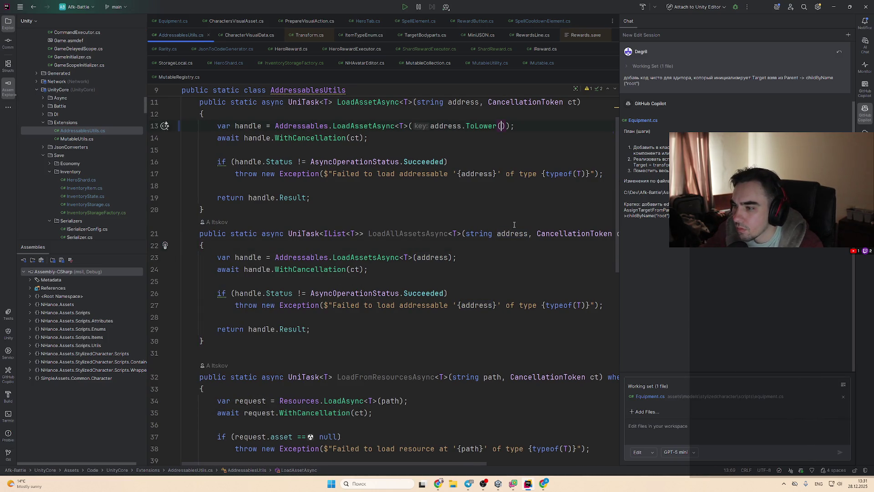
left_click(457, 257)
key("Left")
key("Left")
type(".ToLower(")
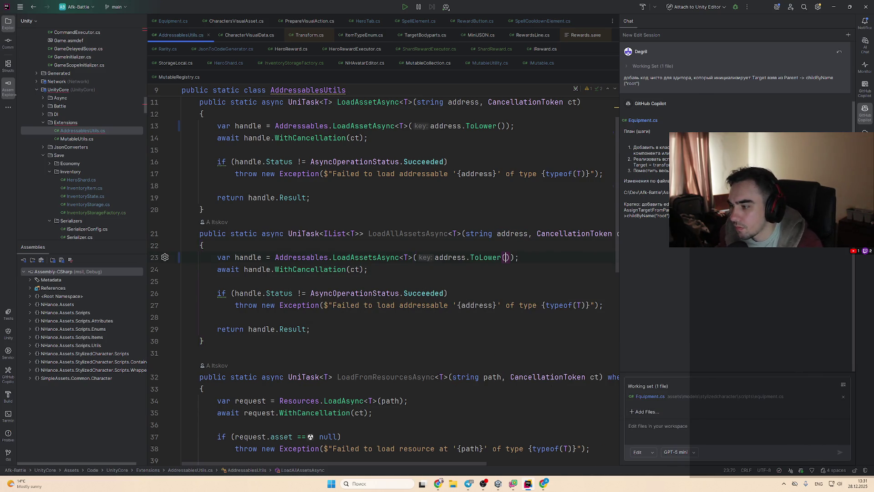
scroll(515, 275, "down", 4)
left_click(399, 257)
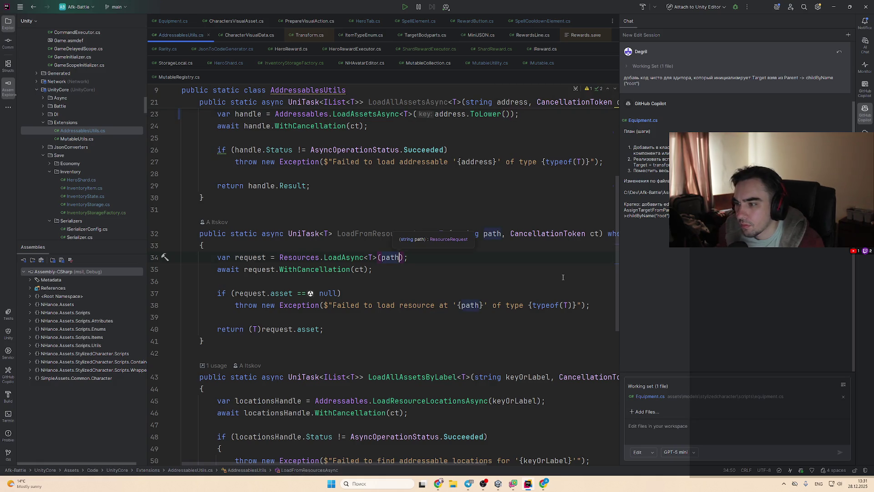
scroll(526, 299, "down", 4)
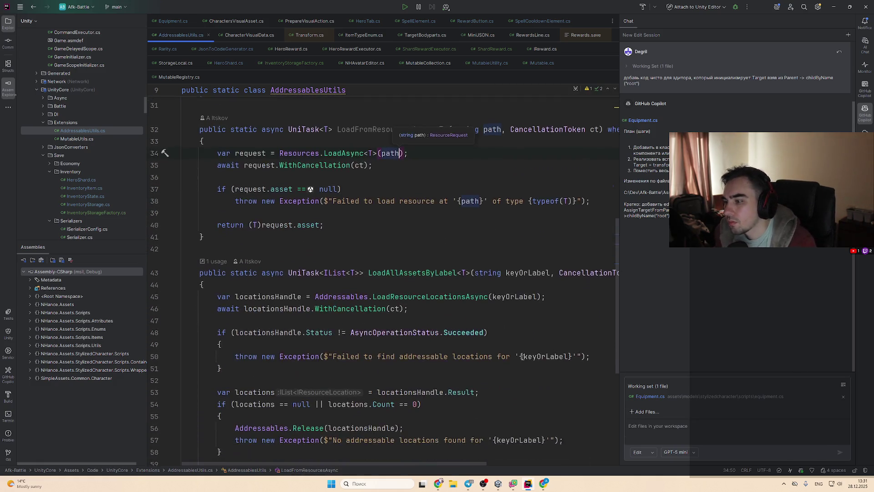
key("alt+Tab")
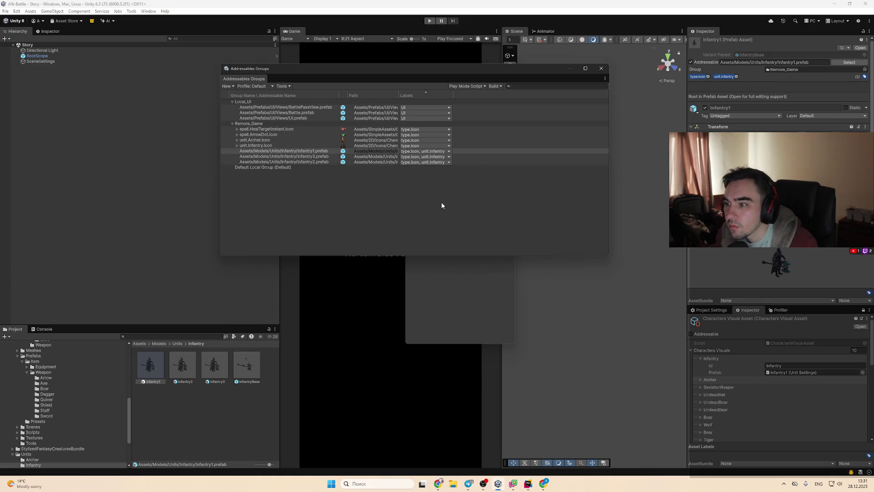
Step: Rename the unit.Archer.icon entry to lowercase unit.archer.icon
double_click(270, 140)
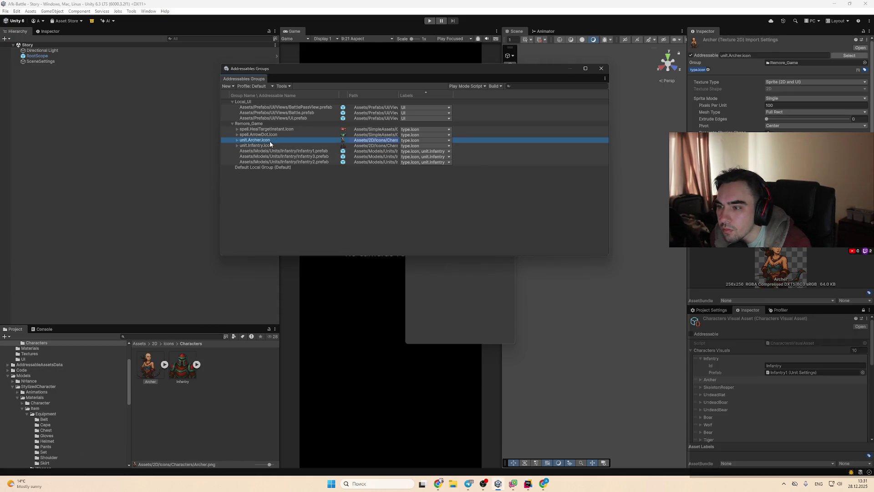
key("Home")
key("BackSpace")
type("a")
key("Return")
key("Home")
key("Down")
key("Down")
key("Down")
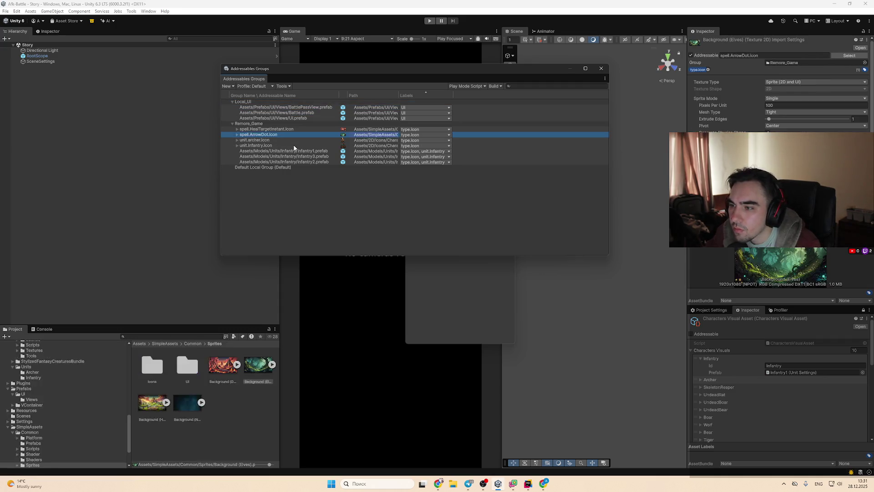
Step: Open spell.HealTargetInstant.icon for renaming, then bring up the browser's Asset Store tab
key("Up")
key("F2")
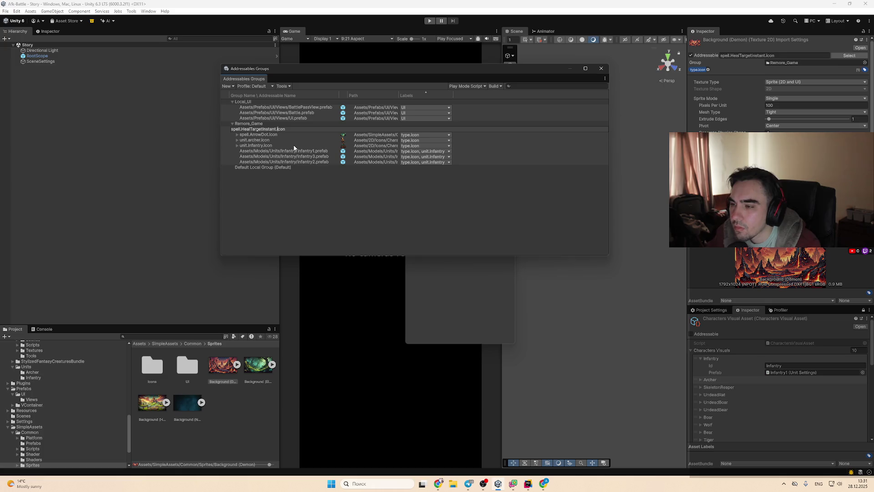
key("alt+Tab")
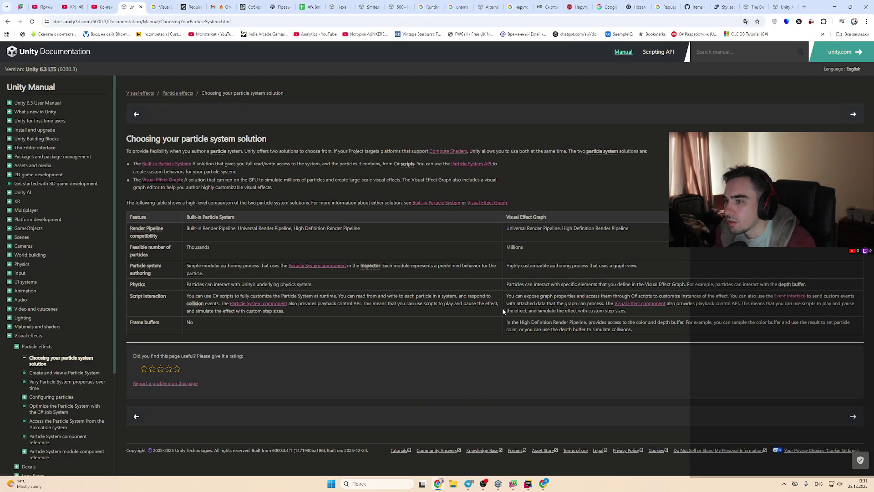
key("alt+Tab")
key("F2")
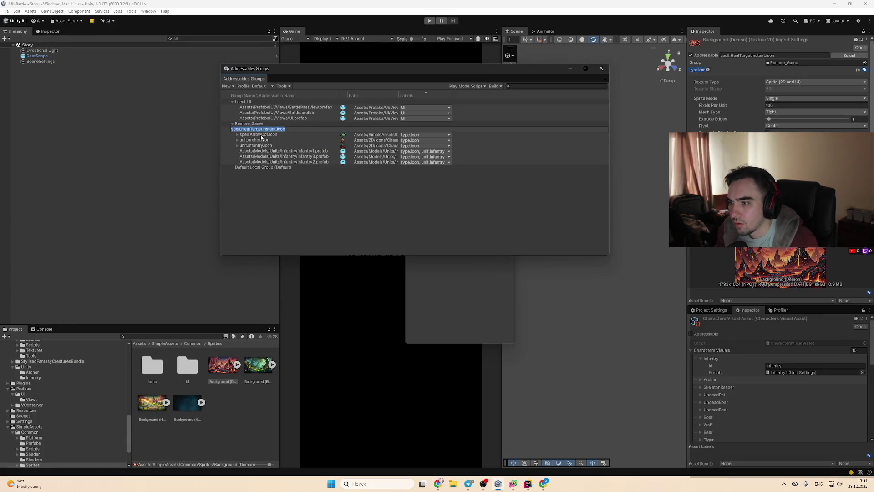
left_click(247, 129)
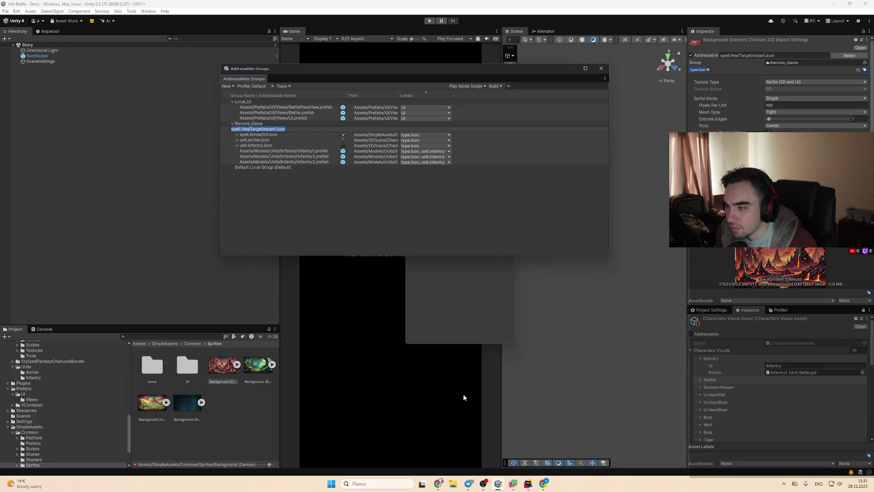
left_click(442, 485)
left_click(790, 2)
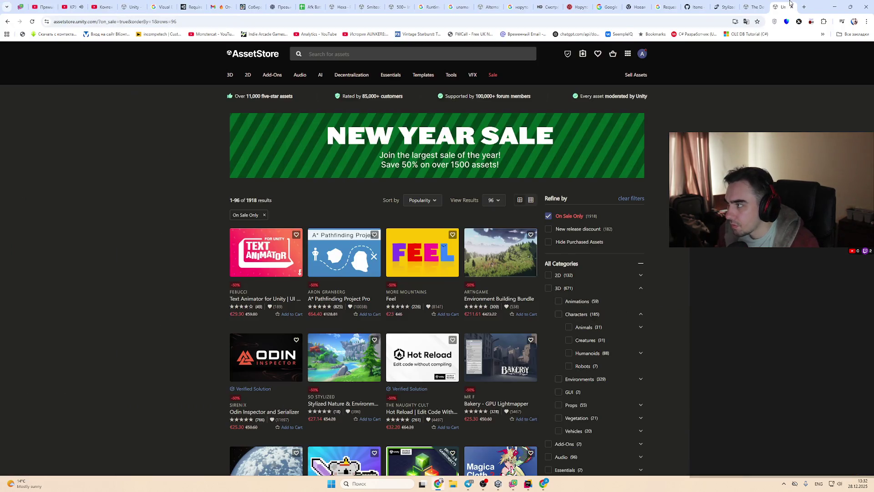
Step: Send ChatGPT a follow-up quoting spell.HealTargetInstant.icon and saying spell.ToLower isn't working
left_click(543, 483)
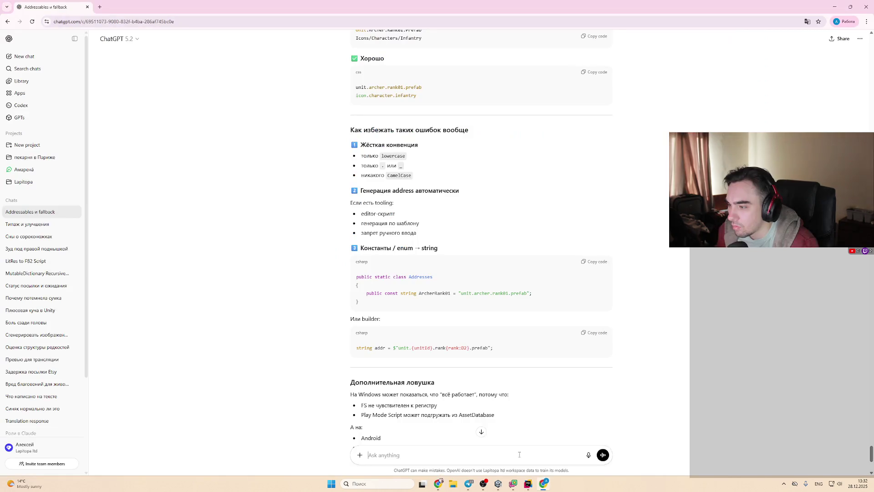
scroll(505, 394, "down", 2)
scroll(517, 352, "up", 2)
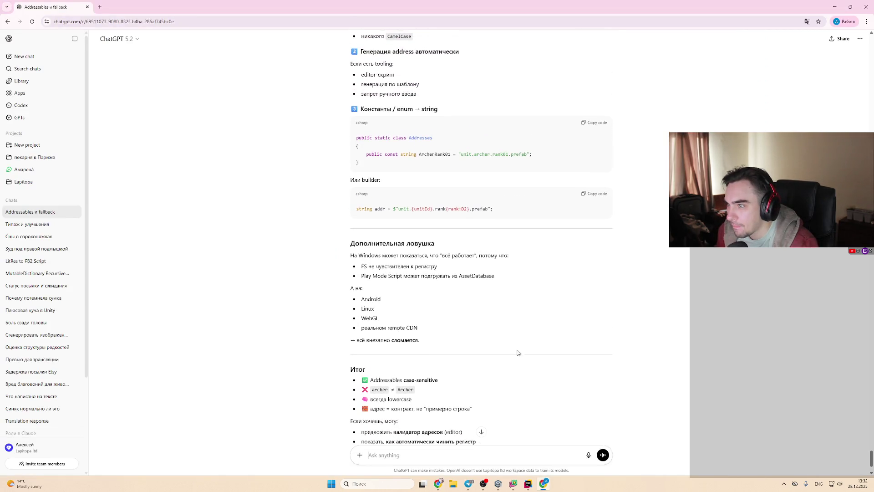
left_click_drag(416, 154, 532, 154)
left_click(503, 455)
type("spell.HealTargetInstant.icon")
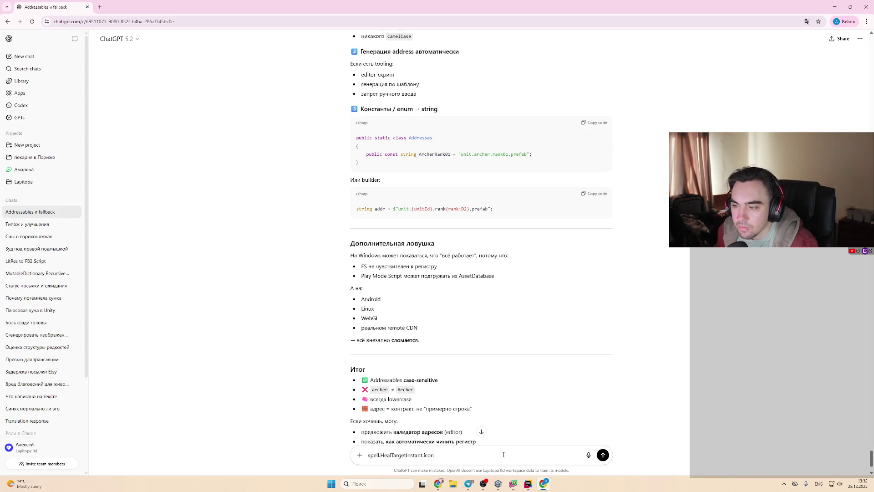
key("shift+Return")
type("spell")
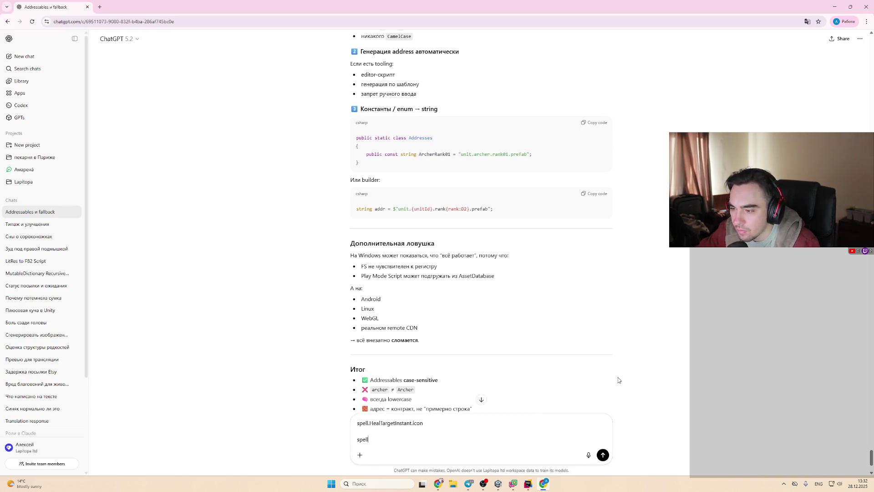
type(".ToLower не срабатывает")
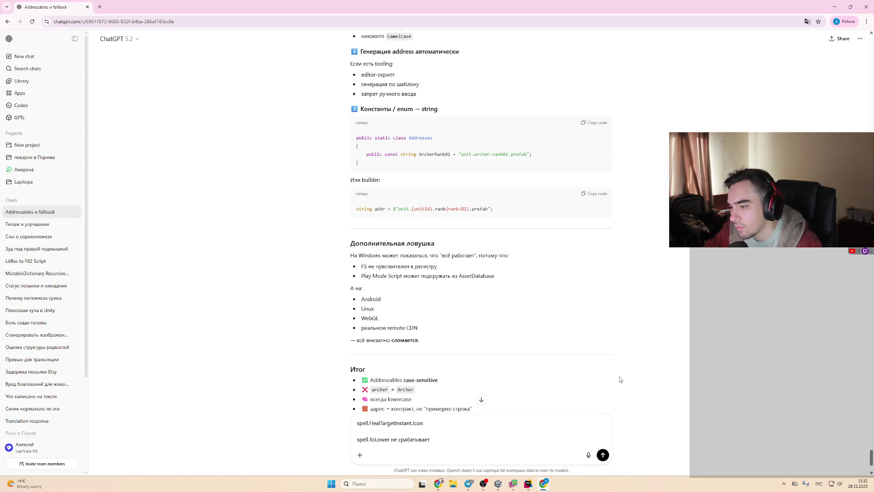
key("Return")
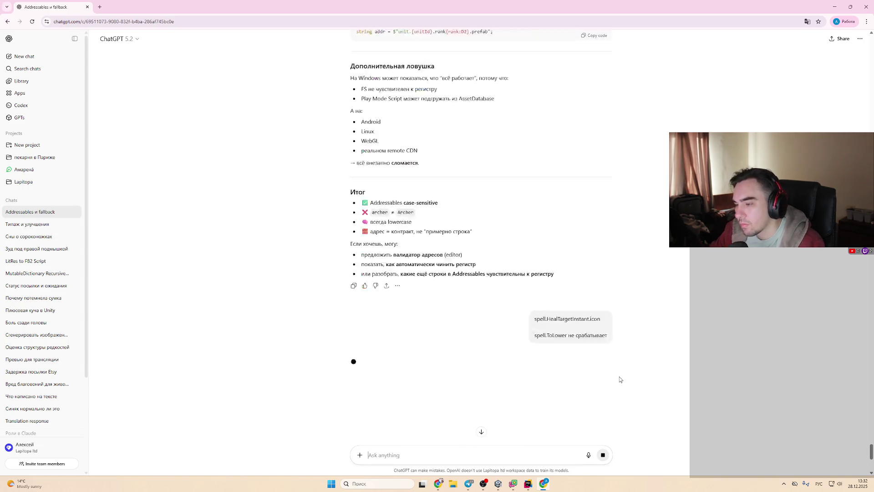
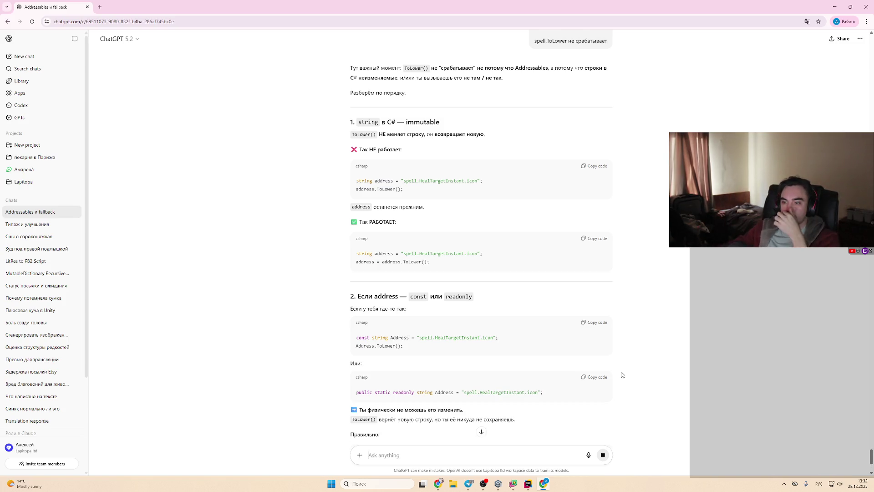
Step: Read through ChatGPT's answer on why ToLower() leaves the address string unchanged
scroll(591, 369, "down", 4)
scroll(591, 369, "down", 3)
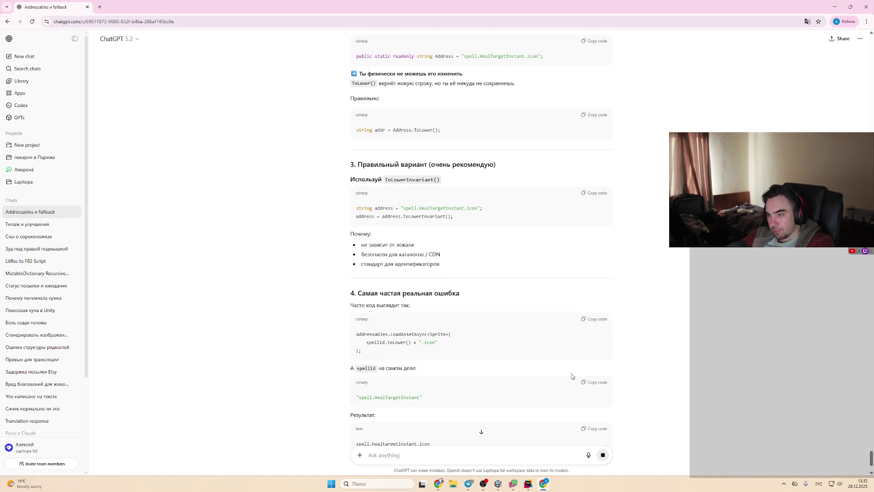
scroll(572, 376, "down", 2)
scroll(573, 368, "down", 2)
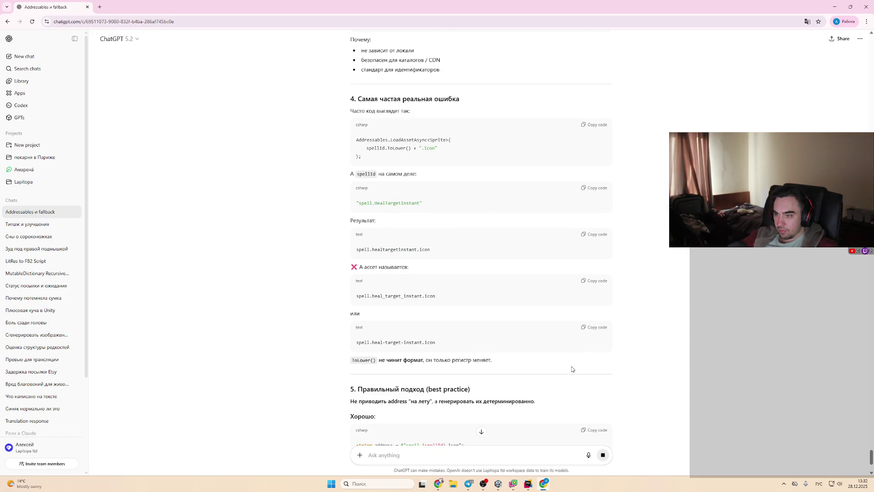
scroll(446, 327, "down", 5)
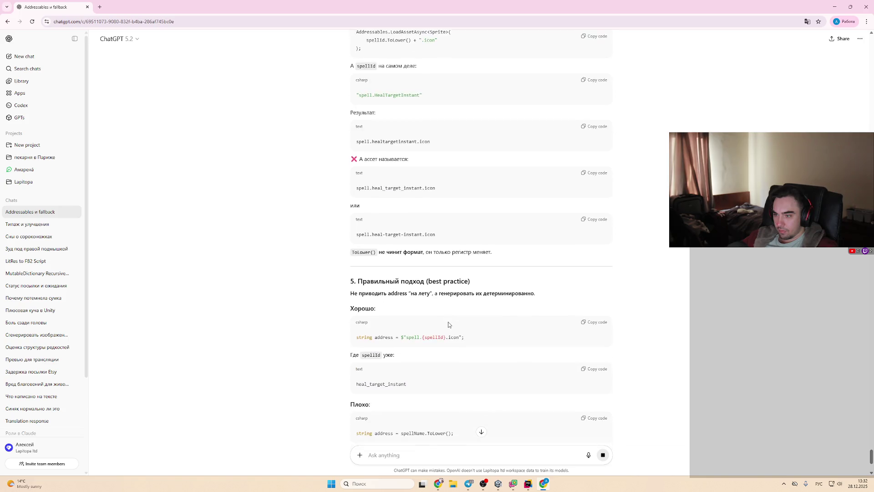
scroll(448, 321, "down", 3)
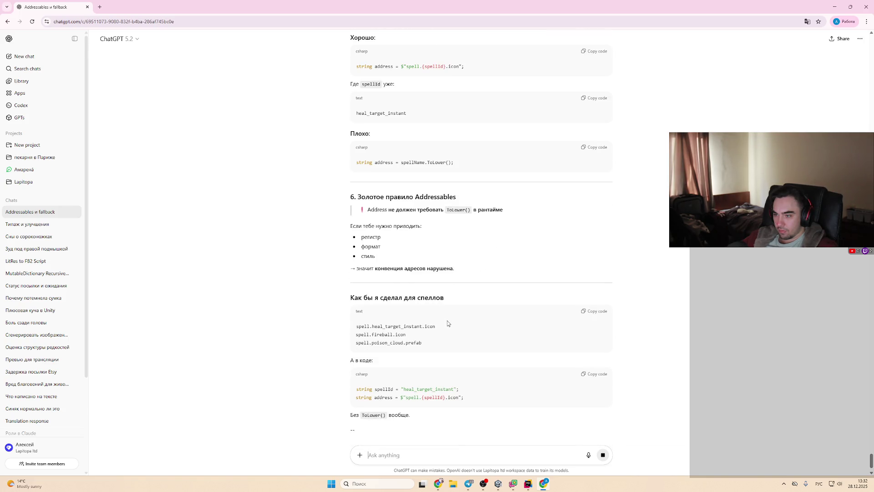
scroll(454, 325, "down", 1)
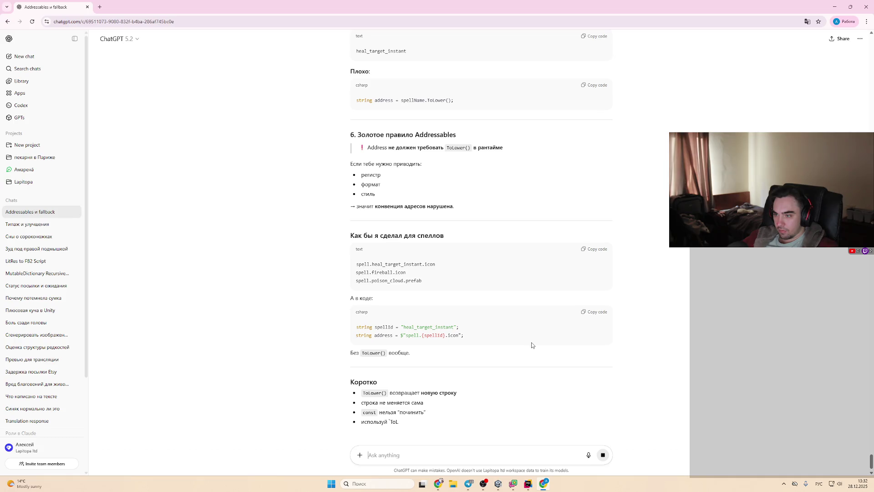
scroll(531, 345, "down", 1)
Step: Select the heal_target_instant example name, then bring up AddressablesUtils.cs in Rider
double_click(449, 297)
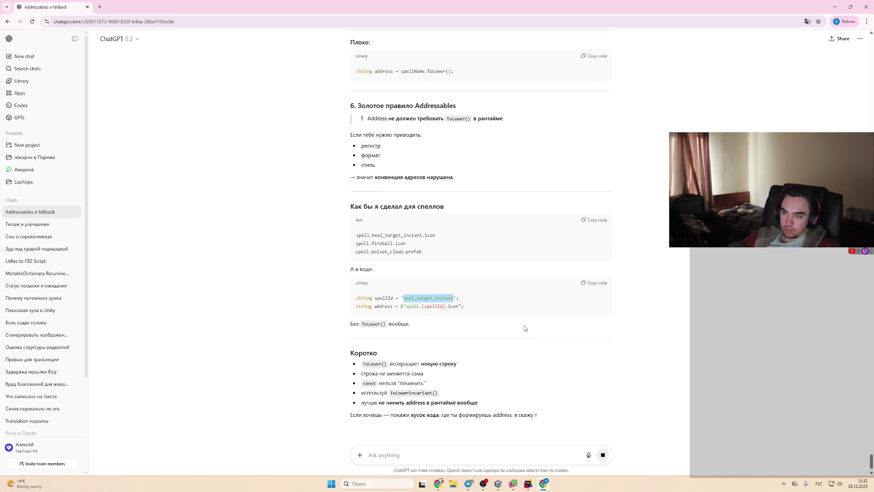
scroll(510, 330, "down", 1)
left_click(527, 485)
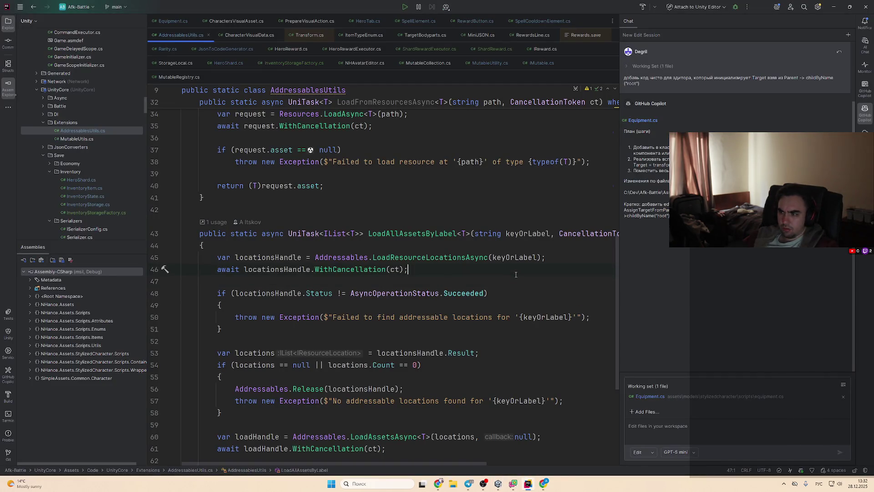
Step: Remove .ToLower() from the address in LoadAssetAsync and LoadAllAssetsAsync, then return to Unity
key("ctrl+shift+BackSpace")
key("ctrl+z")
key("ctrl+z")
key("ctrl+z")
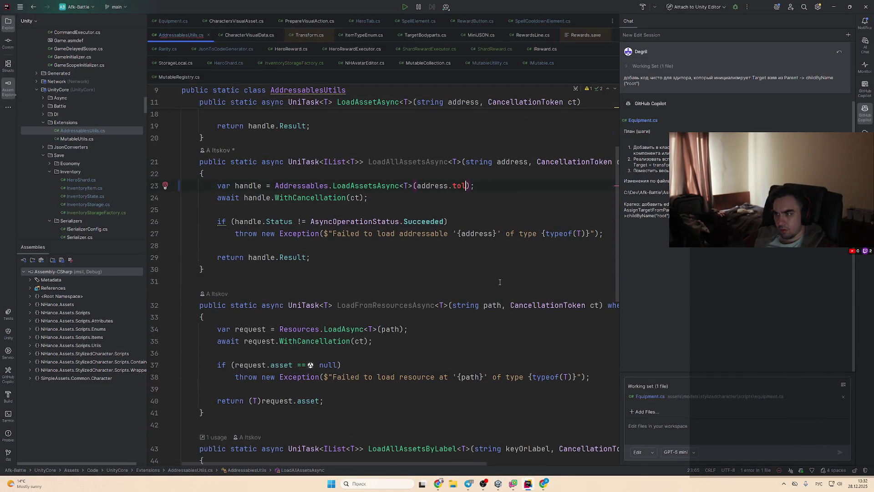
scroll(500, 282, "up", 2)
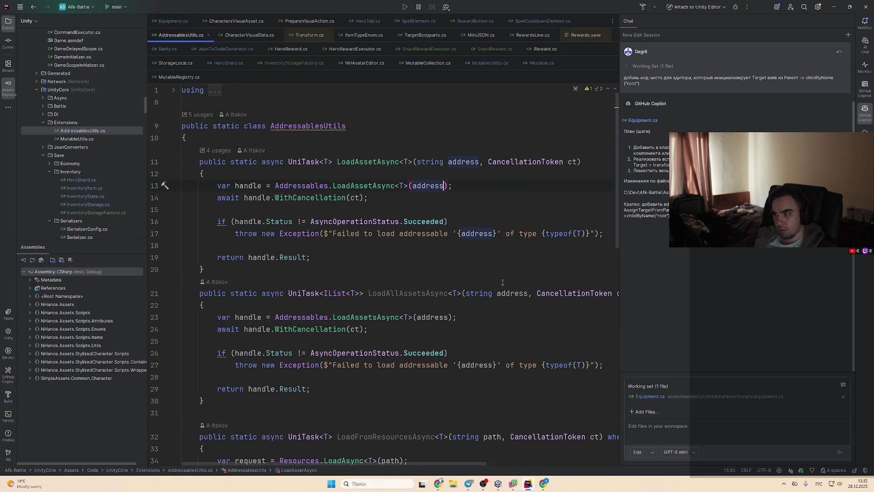
left_click(498, 484)
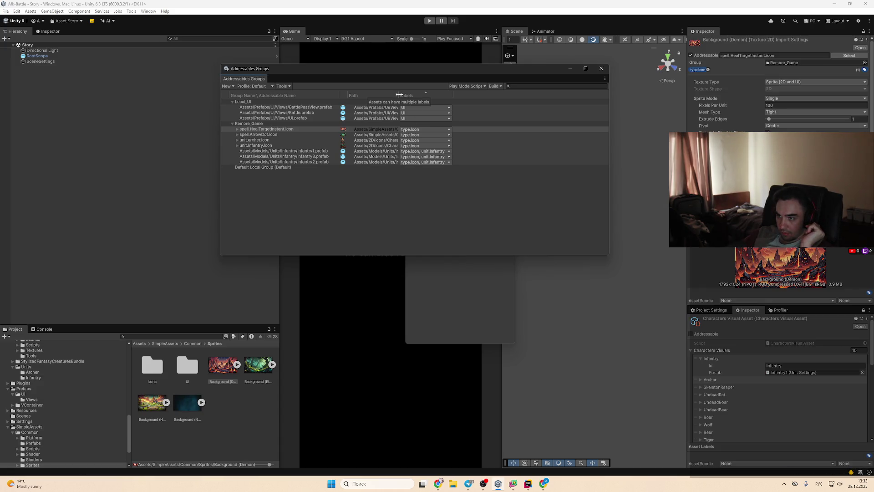
Step: Capitalise the icon addresses to unit.Infantry.icon and unit.Archer.icon
left_click(306, 145)
key("F2")
key("Home")
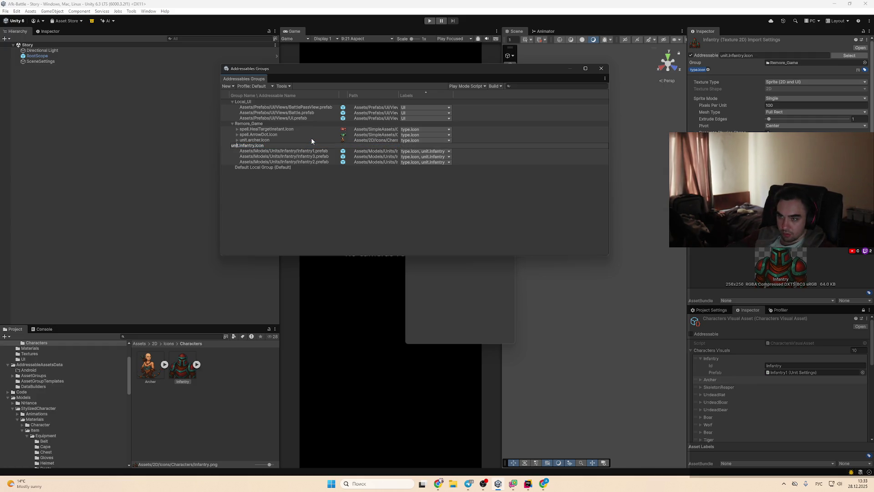
key("Right")
key("Right")
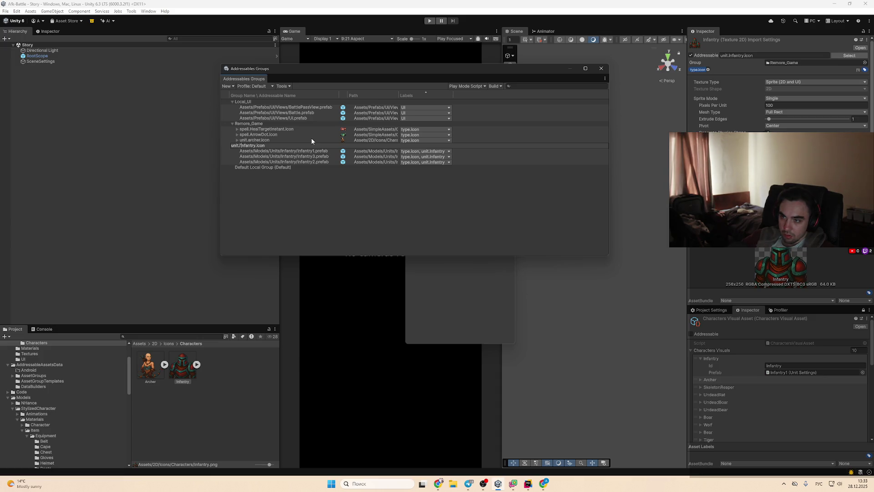
key("BackSpace")
type("I")
key("Return")
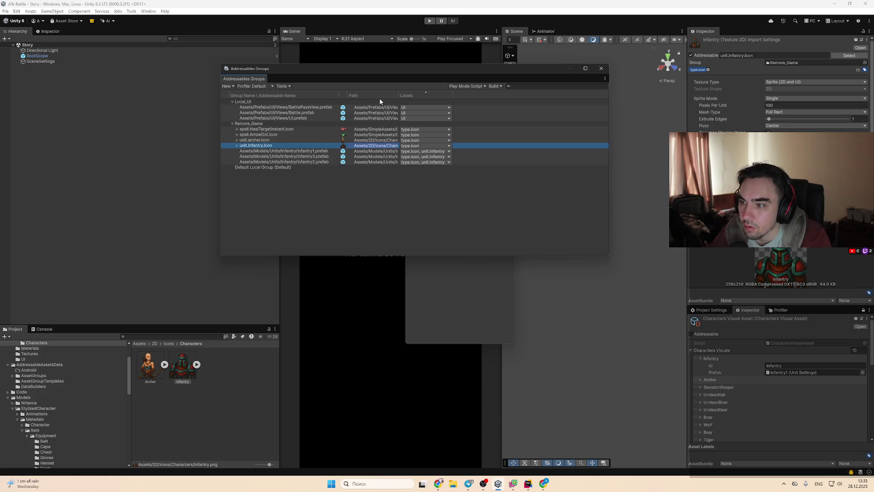
key("Up")
key("F2")
key("BackSpace")
type("A")
key("Return")
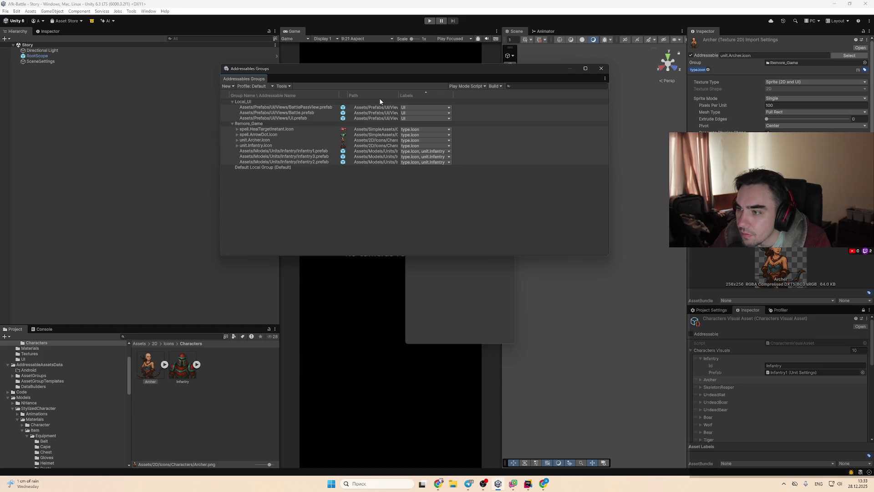
Step: Change the Infantry1 prefab's address to unit.Infantry.rank-1.prefab
left_click(306, 151)
double_click(270, 145)
key("ctrl+c")
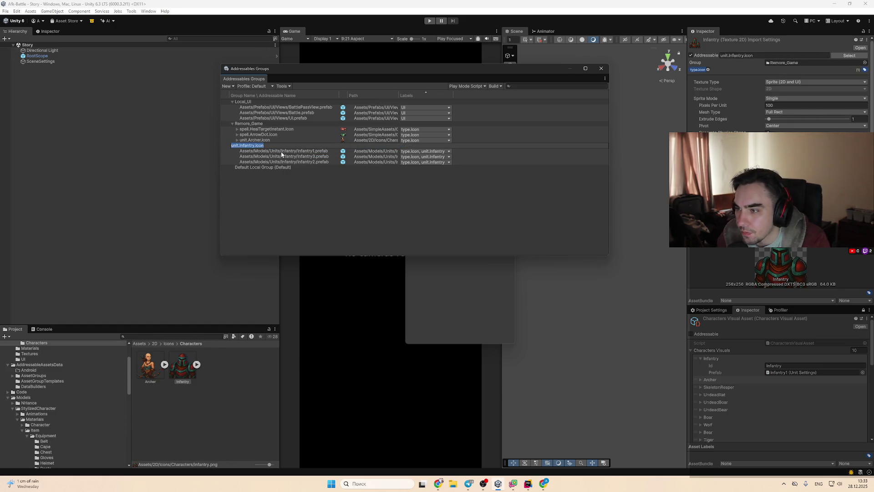
double_click(282, 151)
key("ctrl+v")
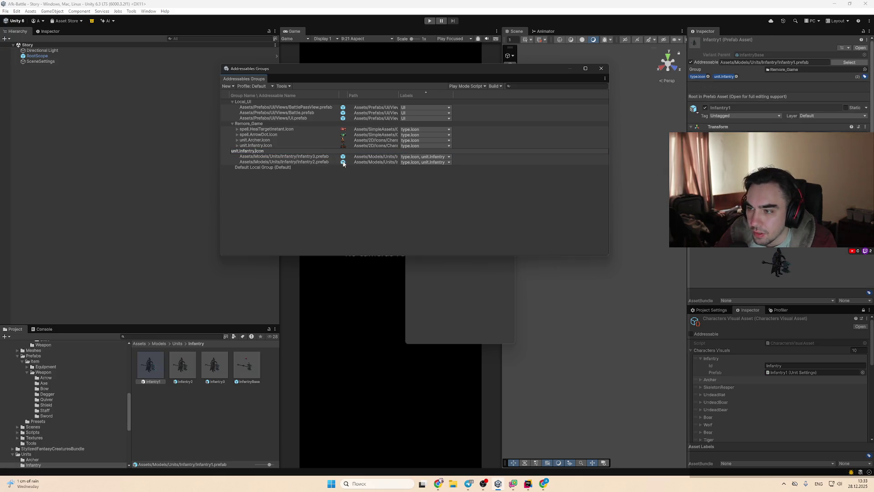
type(".rank")
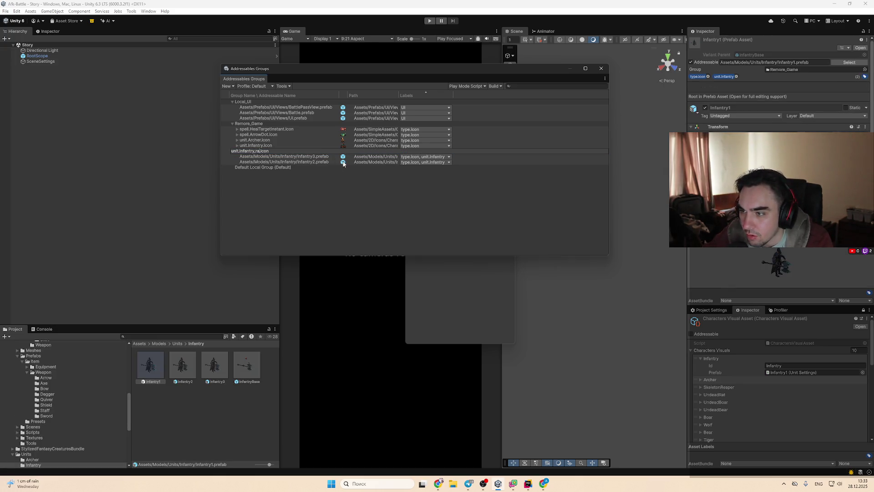
type("-1")
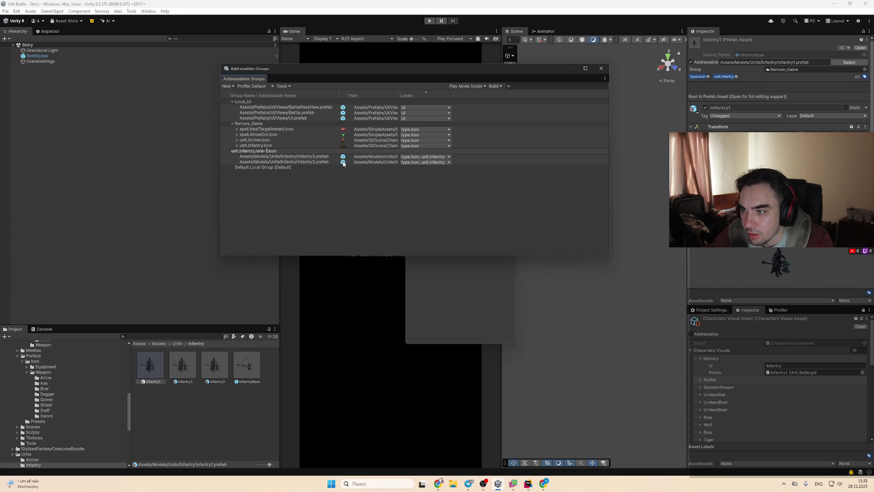
key("Delete")
key("Delete")
key("Delete")
type("fab")
key("Return")
key("alt+Tab")
key("alt+Tab")
key("alt+Tab")
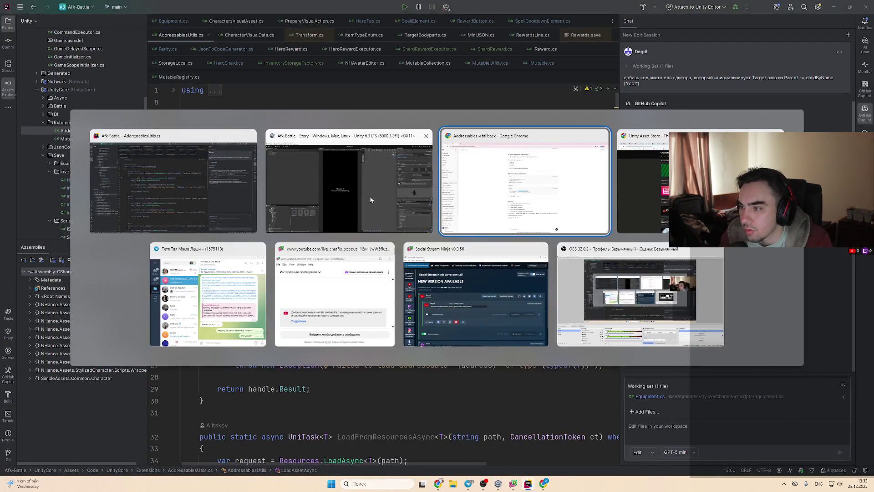
Step: Reread ChatGPT's rank naming advice, such as unit.archer.rank01.prefab, then return to Unity
scroll(480, 209, "up", 15)
scroll(483, 213, "up", 5)
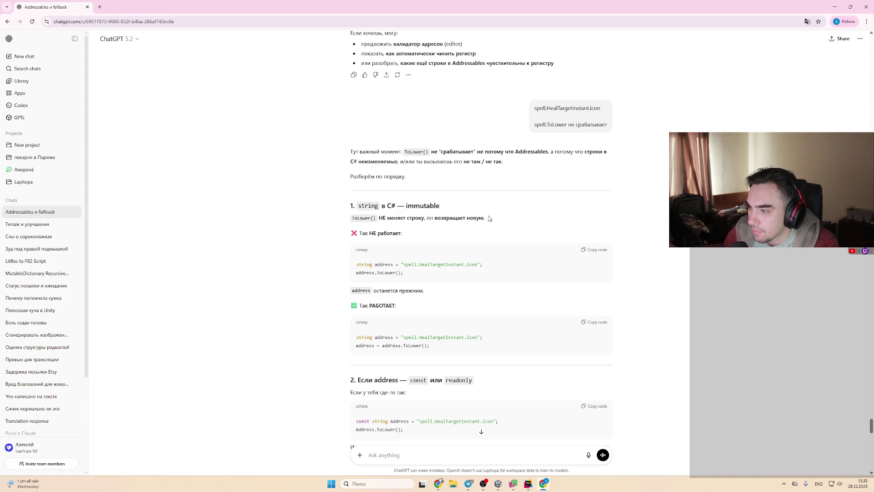
scroll(462, 339, "up", 5)
scroll(462, 340, "up", 5)
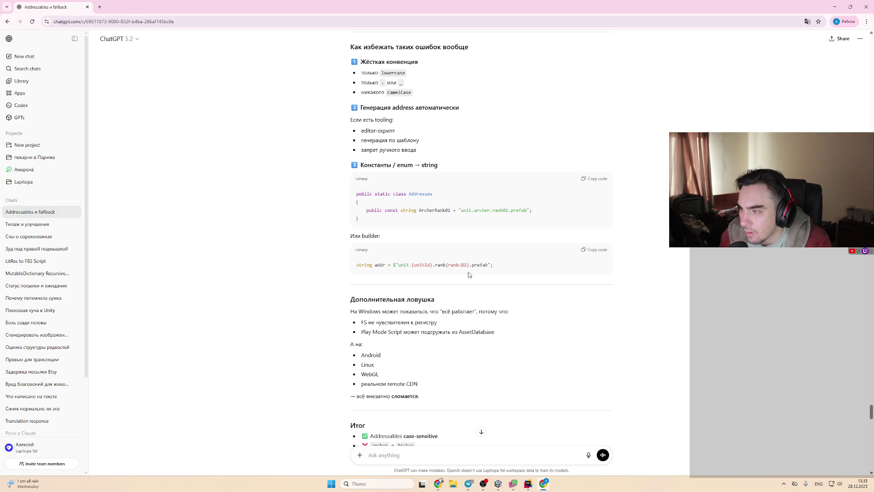
scroll(470, 276, "up", 1)
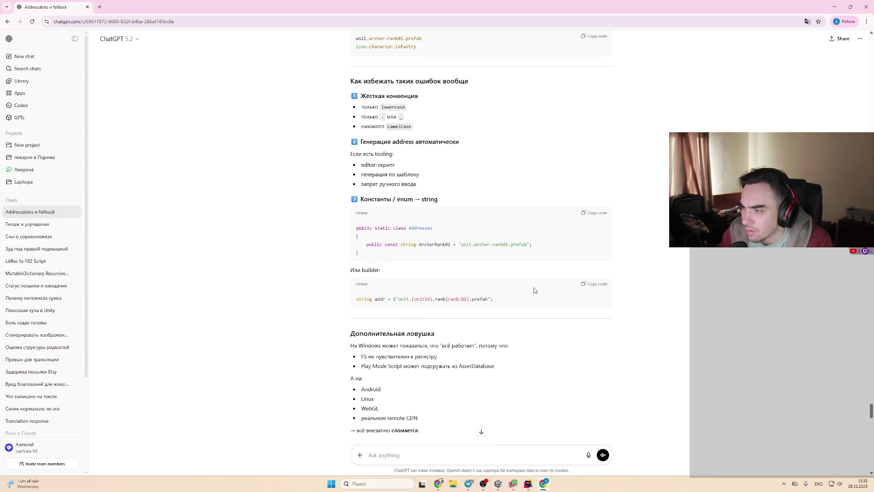
key("alt+Tab")
key("alt+Tab")
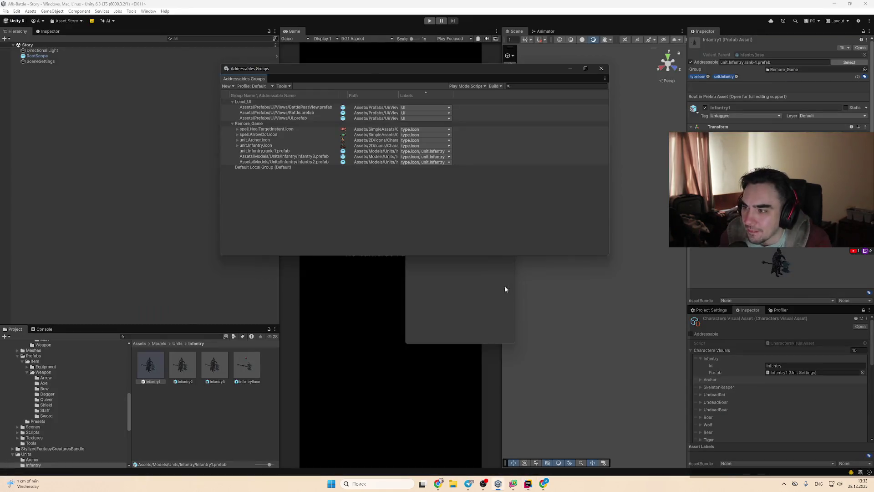
key("alt+Tab")
Step: Rename the Infantry1 prefab address from rank-1 to unit.Infantry.rank01.prefab
key("Tab")
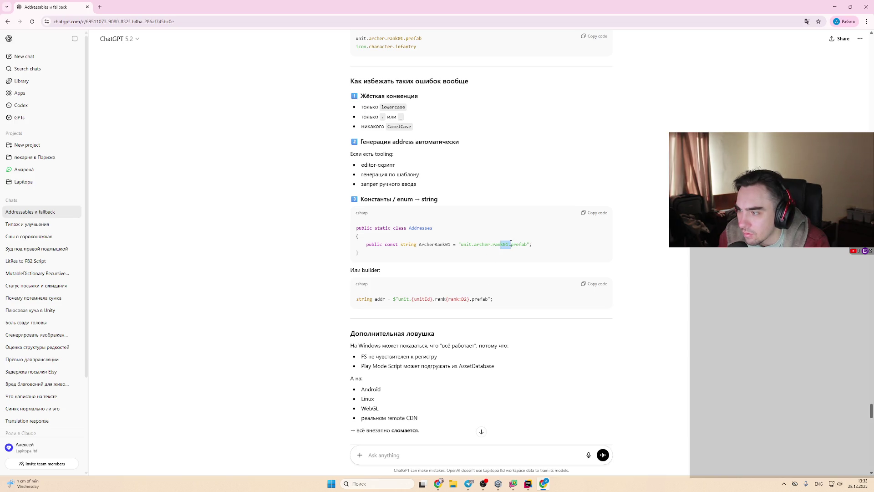
key("alt+Tab")
left_click(282, 151)
left_click(283, 150)
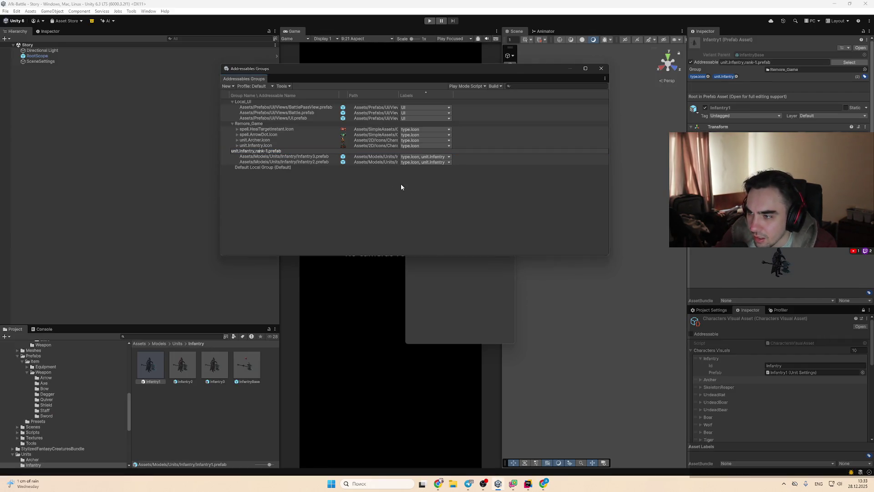
key("BackSpace")
type("0")
key("Return")
Step: Give Infantry3 and Infantry2 the addresses unit.Infantry.rank03.prefab and unit.Infantry.rank02.prefab
key("alt+Tab")
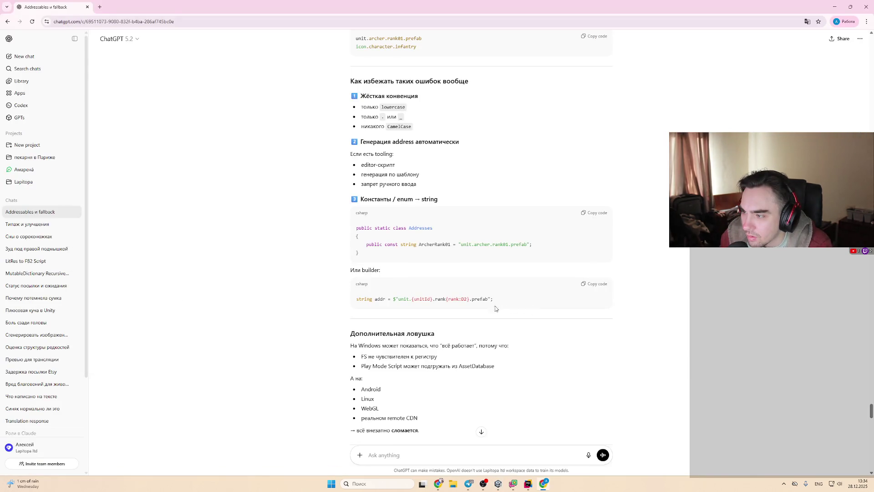
key("alt+Tab")
left_click(296, 157)
double_click(303, 156)
type("unit.Infantry,rank01.prefab")
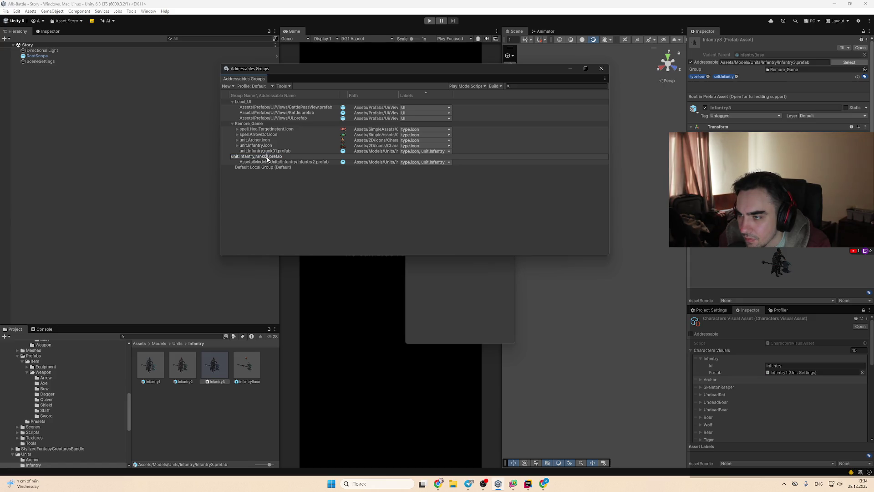
type("3")
key("Return")
left_click(279, 162)
key("F2")
type("unit.Infantry,rank01.prefab")
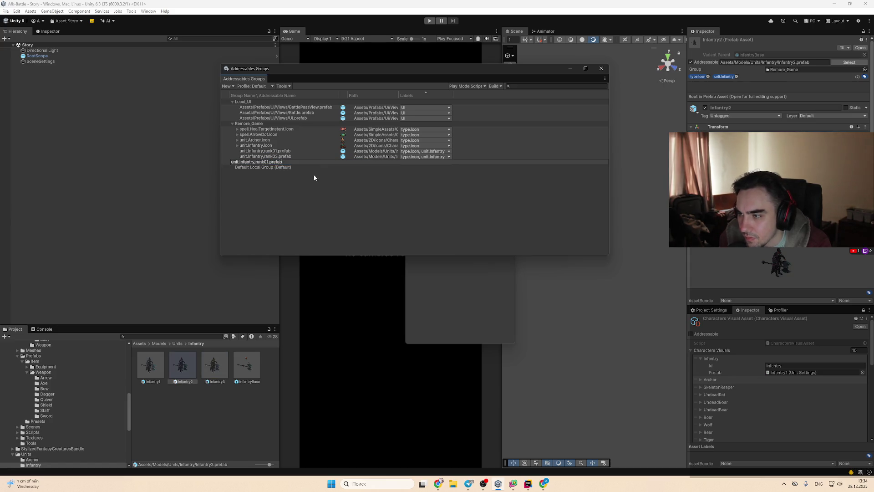
key("Return")
Step: Sort the group entries by name and check the rank02 and rank03 Infantry entries
left_click(274, 129)
key("Up")
left_click(279, 101)
left_click(282, 95)
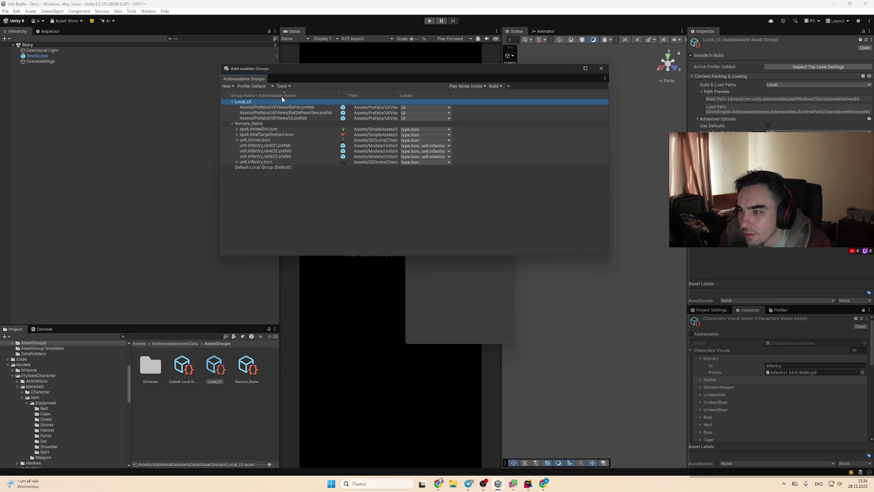
left_click(289, 151)
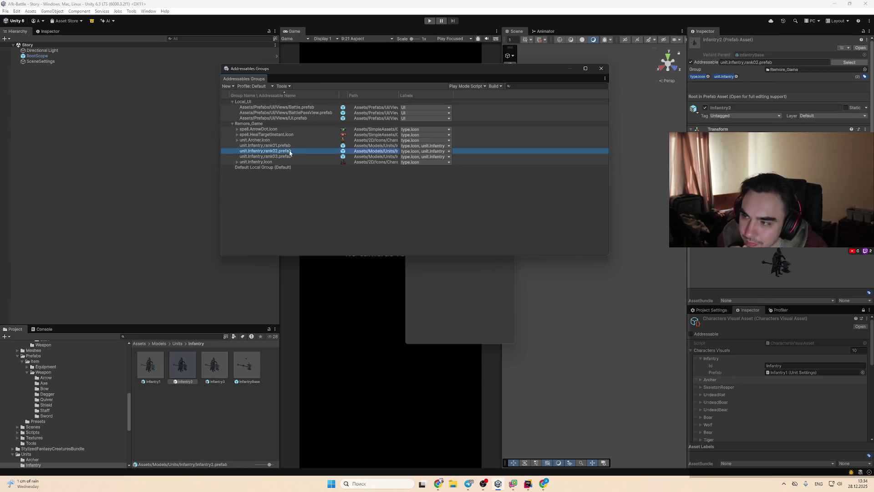
left_click(289, 157)
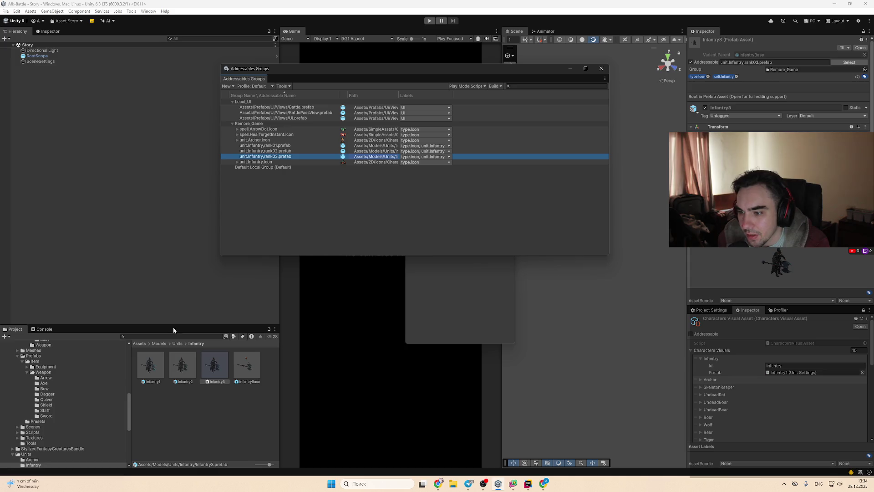
Step: Open the Archer prefabs folder and select all seven Archer prefabs
left_click(53, 460)
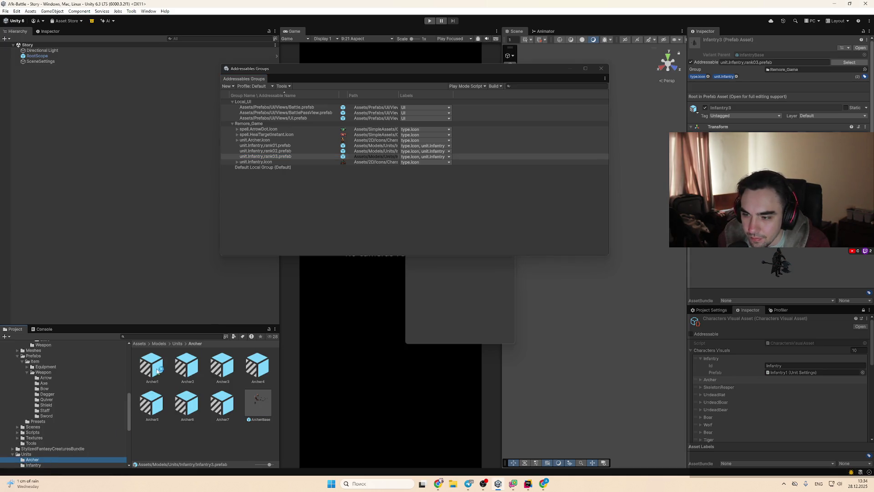
left_click(157, 370)
left_click(222, 403, "shift")
Step: Add the Archer prefabs to Remote_Game and change the Infantry rank02 and rank03 address commas to dots
mouse_move(223, 403)
left_mouse_down()
mouse_move(303, 171)
mouse_move(259, 125)
left_mouse_up()
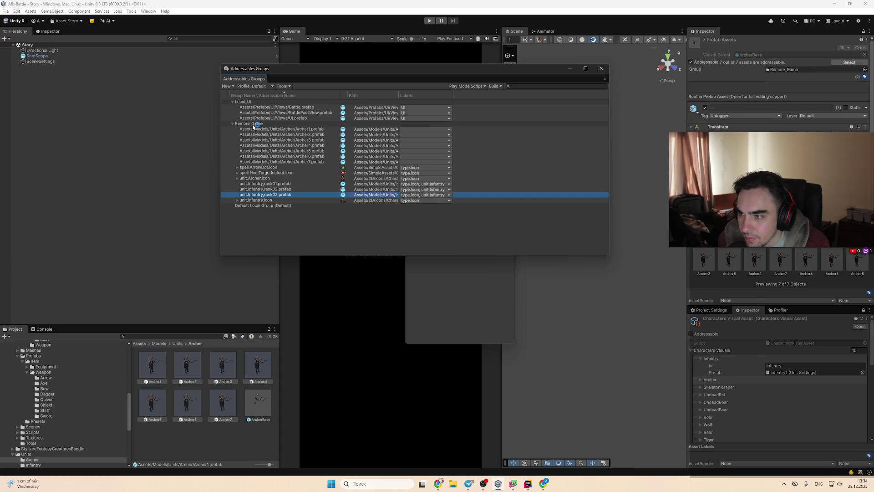
left_click(299, 190)
left_click(300, 189)
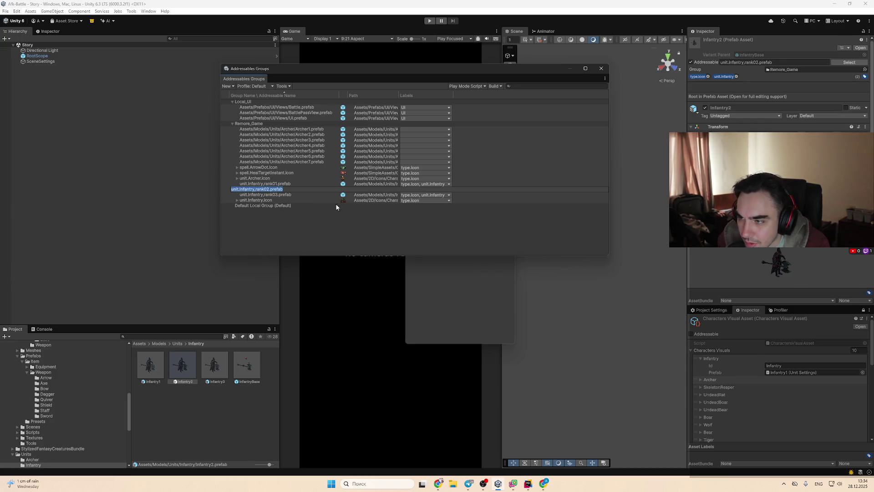
key("End")
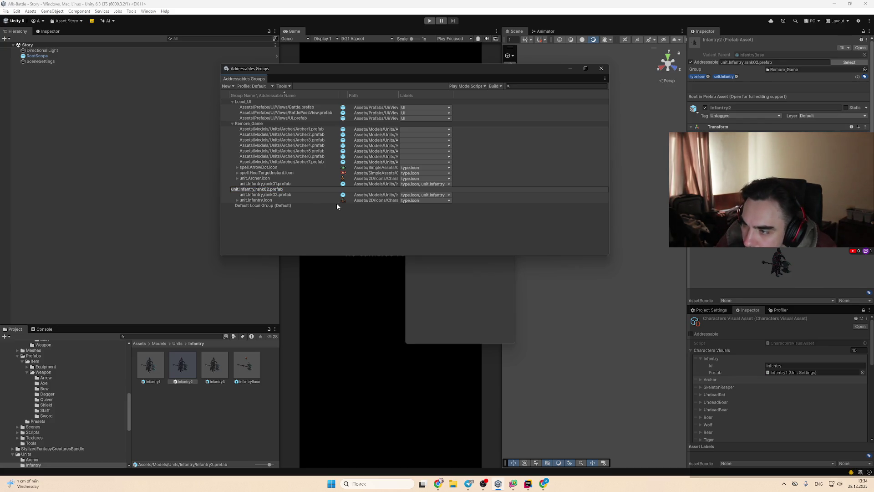
type(".")
key("Return")
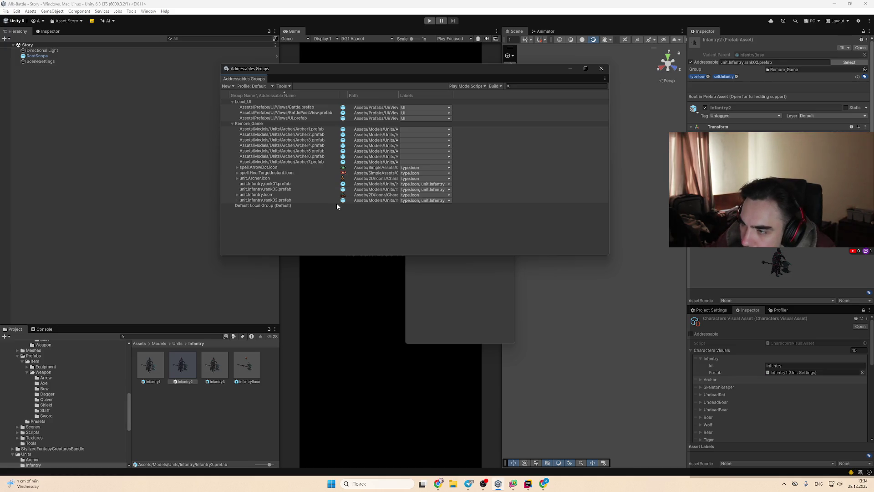
left_click(281, 190)
key("F2")
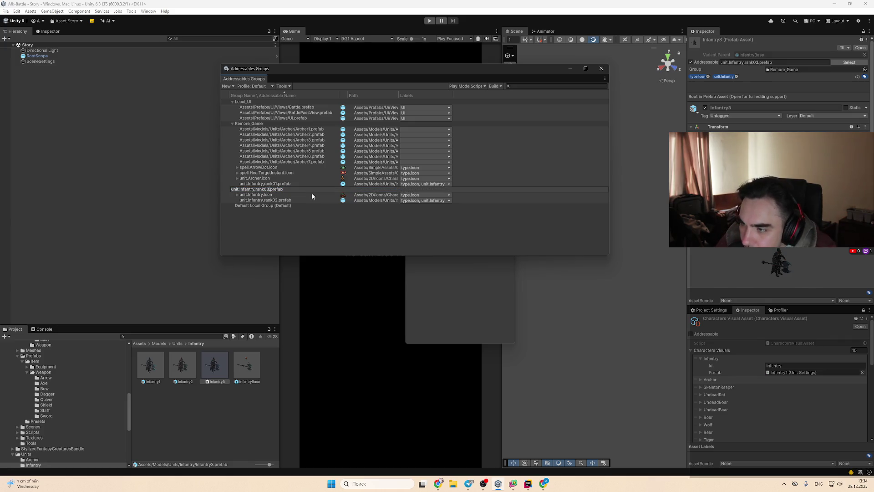
key("Left")
key("Left")
key("Left")
key("BackSpace")
type(".")
key("Return")
Step: Copy the Infantry rank01 address and reuse it to address Archer1 as unit.Archer.rank01.prefab
key("Down")
key("Down")
key("Down")
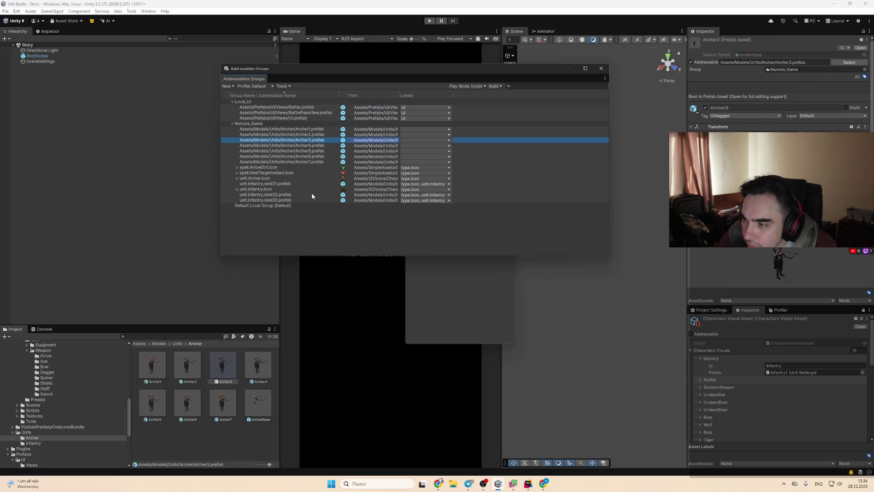
key("Down")
key("Down")
key("Down")
key("F2")
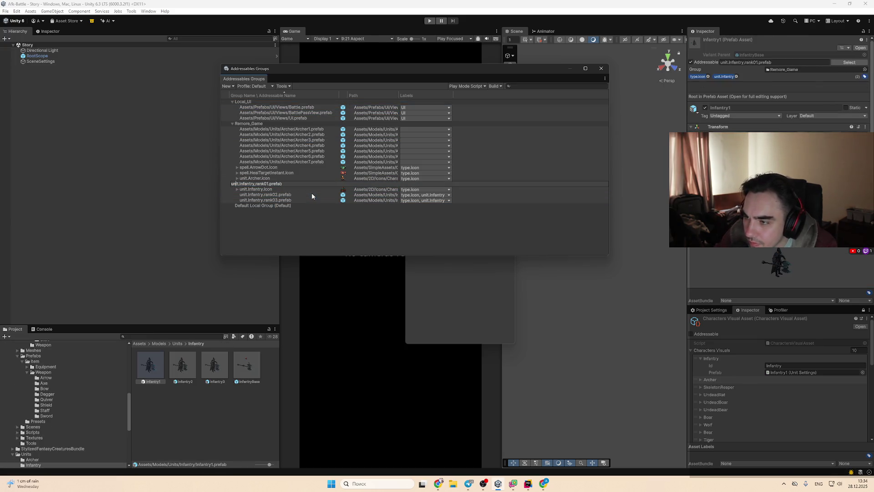
key("Return")
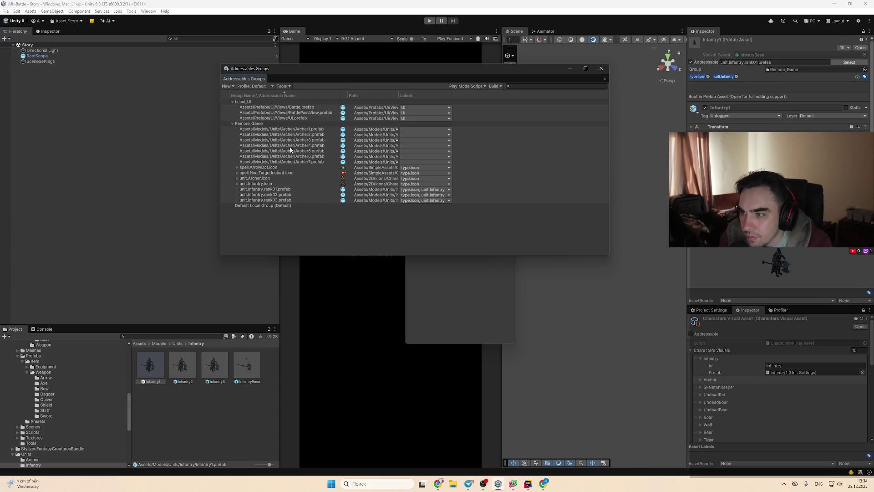
left_click(306, 139)
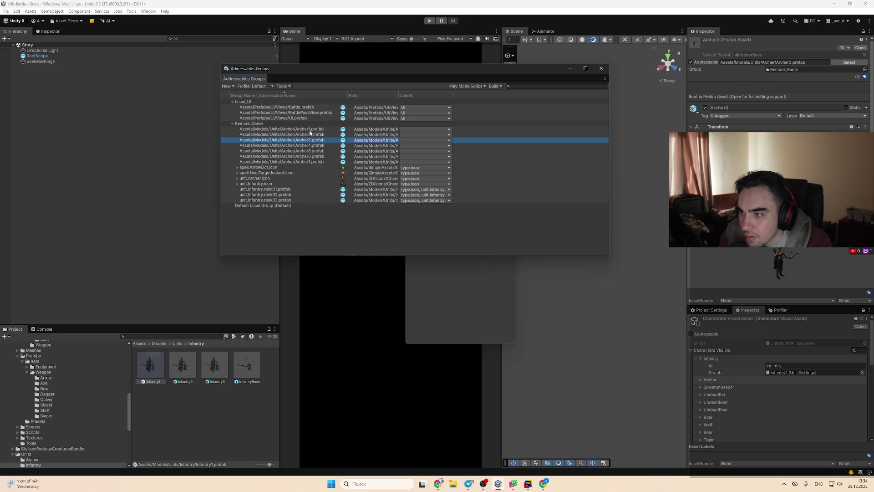
key("Up")
key("Up")
key("F2")
type("unit.Infantry.rank01.prefab")
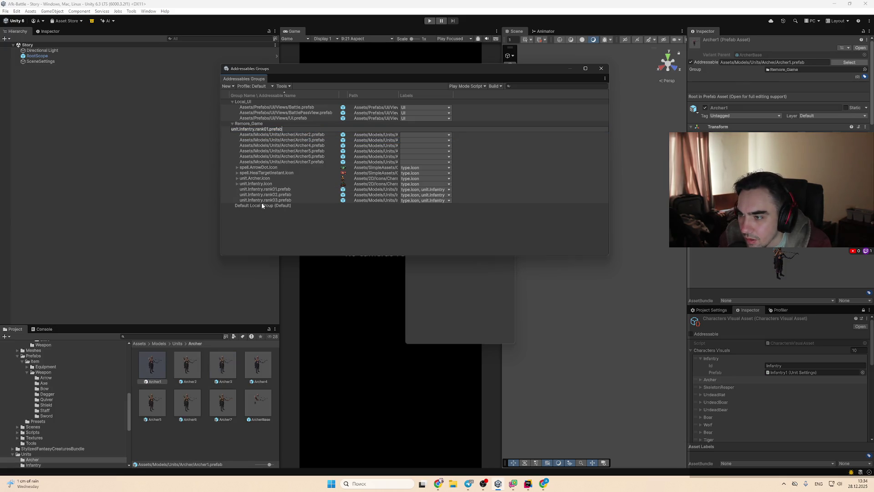
double_click(246, 129)
type("Arch")
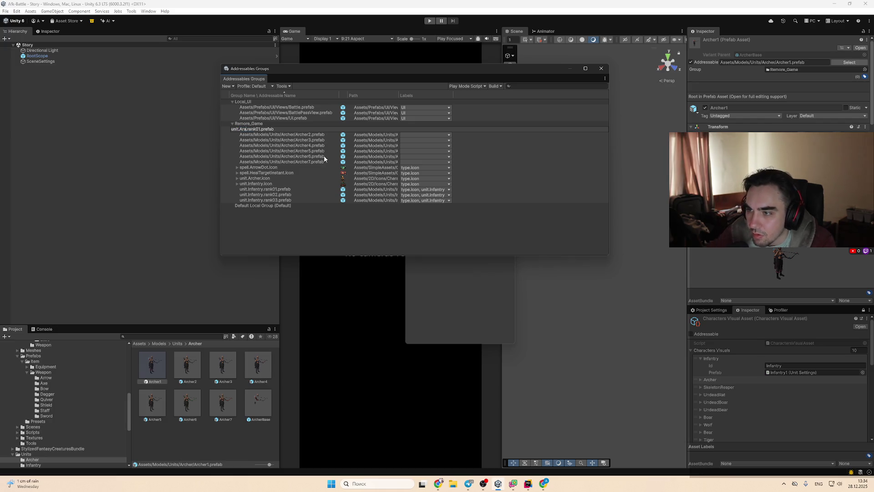
type("er")
key("Return")
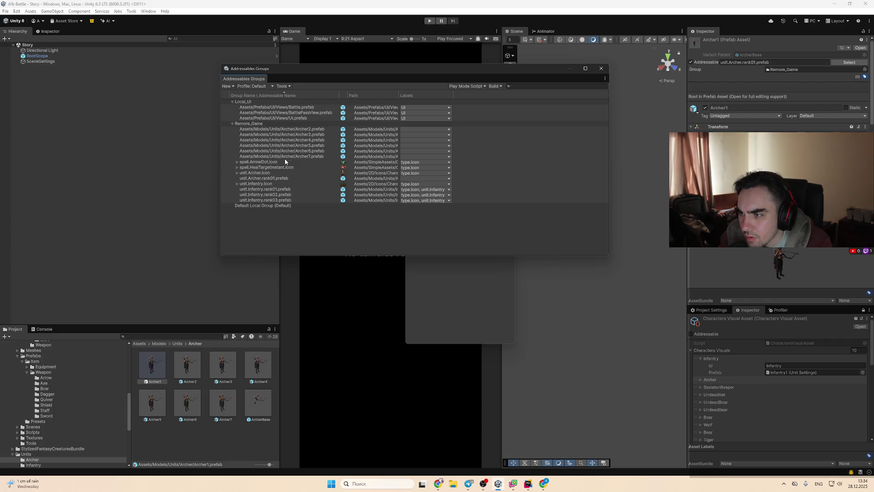
Step: Address Archer2 and Archer3 as unit.Archer.rank02.prefab and rank03 by pasting and editing the rank
double_click(288, 178)
key("ctrl+c")
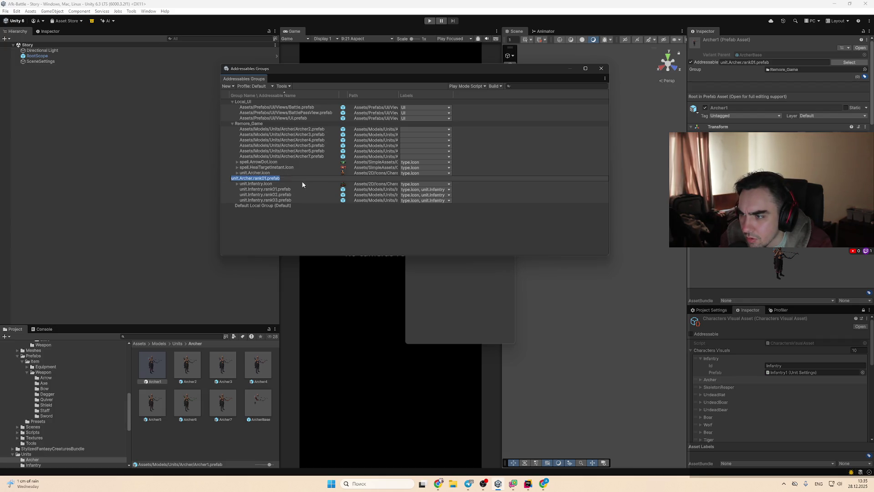
double_click(308, 130)
key("ctrl+v")
key("Left")
key("Left")
key("Left")
key("BackSpace")
type("2")
key("Return")
double_click(319, 129)
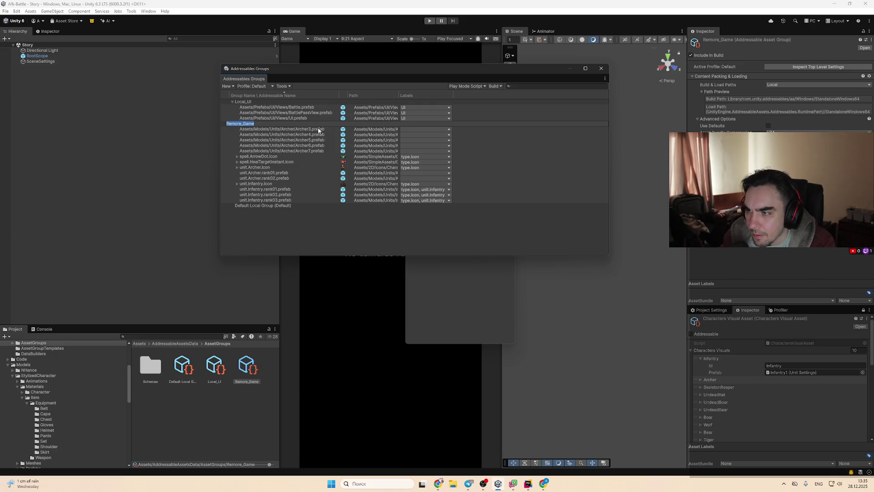
key("ctrl+v")
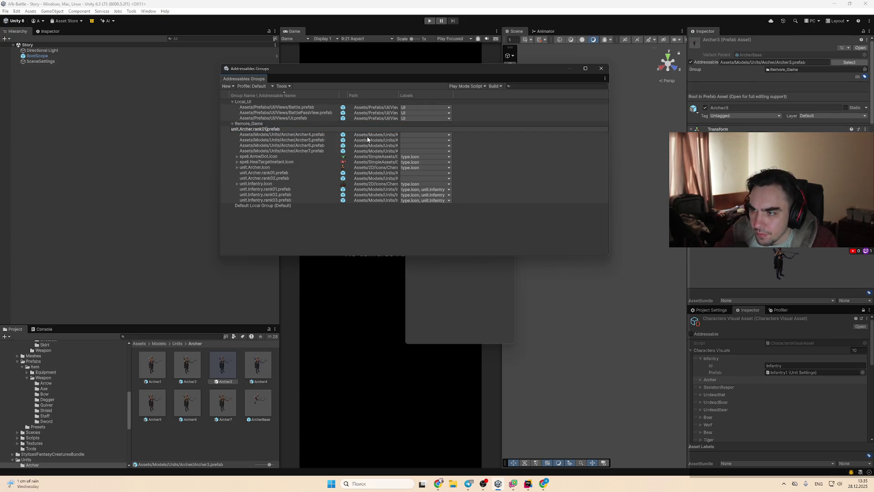
type("3")
key("Return")
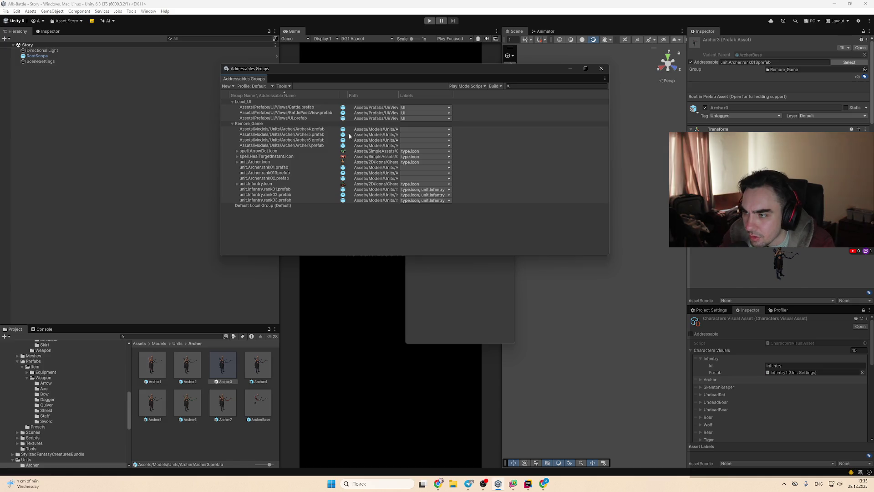
Step: Address Archer4 and Archer5 as unit.Archer.rank04.prefab and unit.Archer.rank05.prefab
double_click(309, 129)
key("ctrl+v")
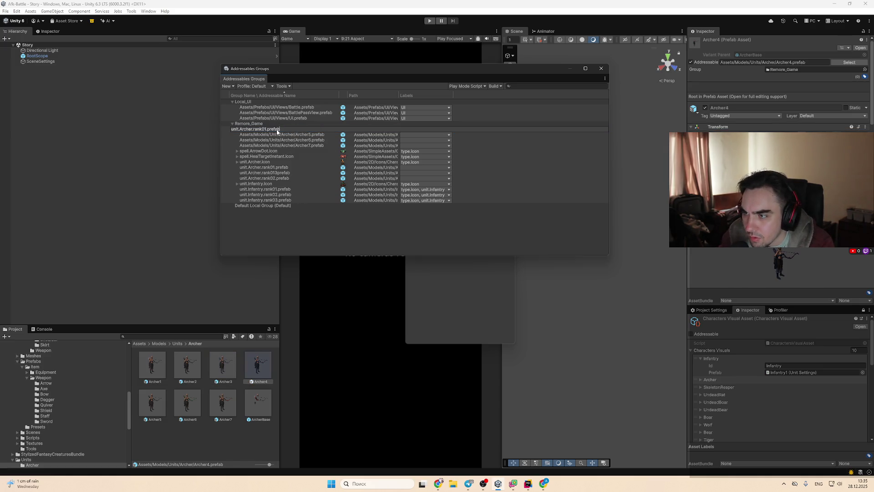
key("BackSpace")
type("4")
key("Return")
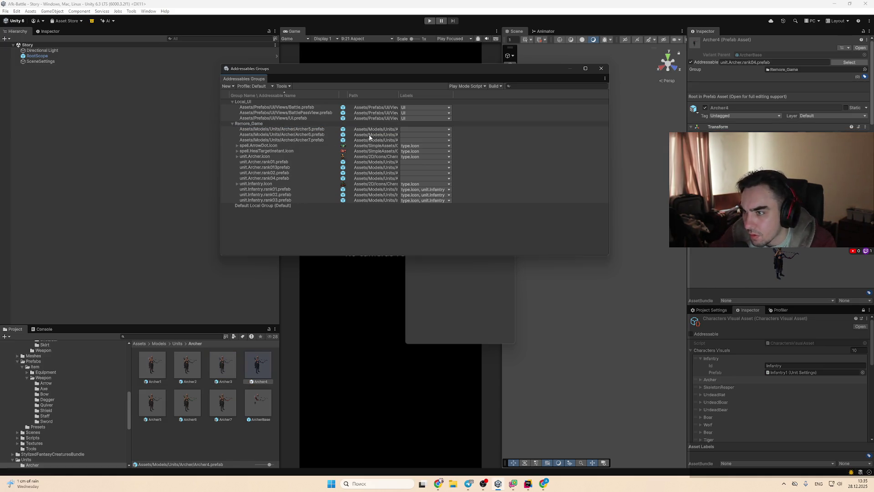
left_click(329, 130)
left_click(335, 133)
key("ctrl+v")
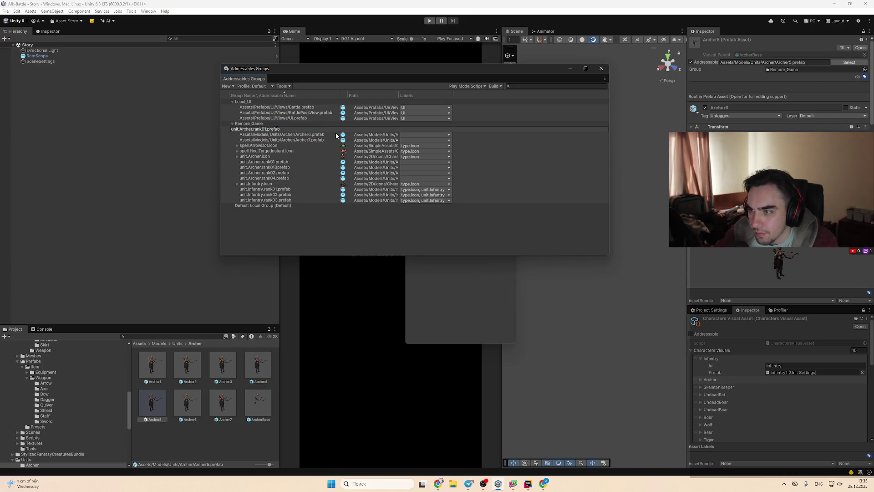
key("Left")
key("Left")
key("Left")
key("BackSpace")
type("5")
key("Return")
Step: Address Archer6 and Archer7 with rank06 and rank07 addresses
left_click(331, 130)
left_click(326, 129)
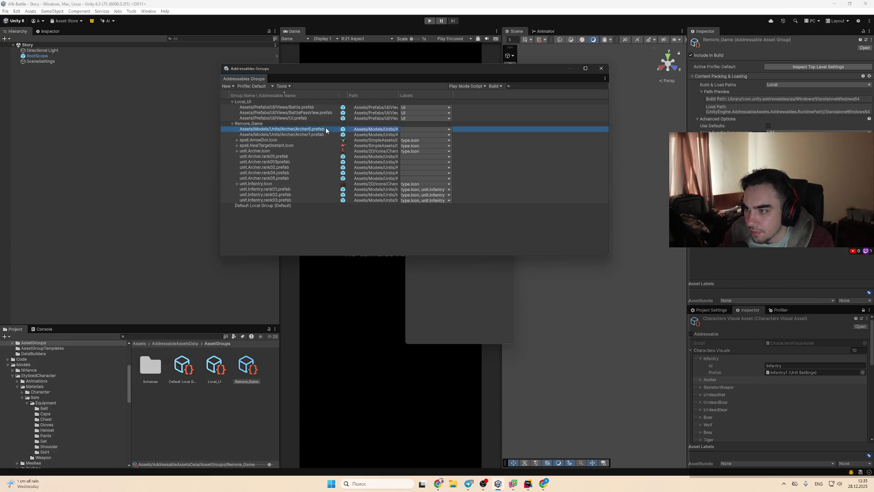
key("ctrl+v")
key("BackSpace")
type("6")
key("Return")
left_click(337, 131)
left_click(329, 132)
key("ctrl+v")
type("7")
key("Return")
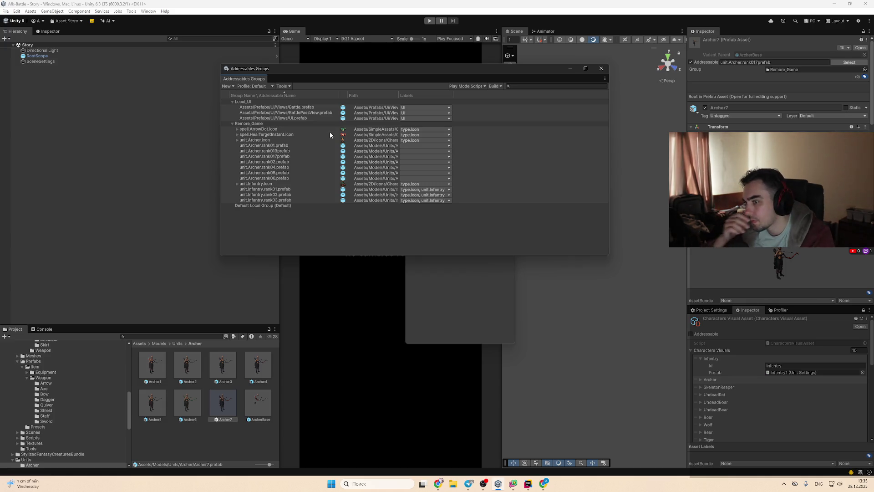
Step: Fix the mistyped rank013 and rank017 addresses to unit.Archer.rank03.prefab and unit.Archer.rank07.prefab
left_click(296, 150)
left_click(296, 151)
key("Right")
key("Left")
key("Left")
key("Left")
key("BackSpace")
type(".")
key("Return")
key("Up")
key("Up")
key("Up")
key("Down")
key("Down")
key("Down")
key("F2")
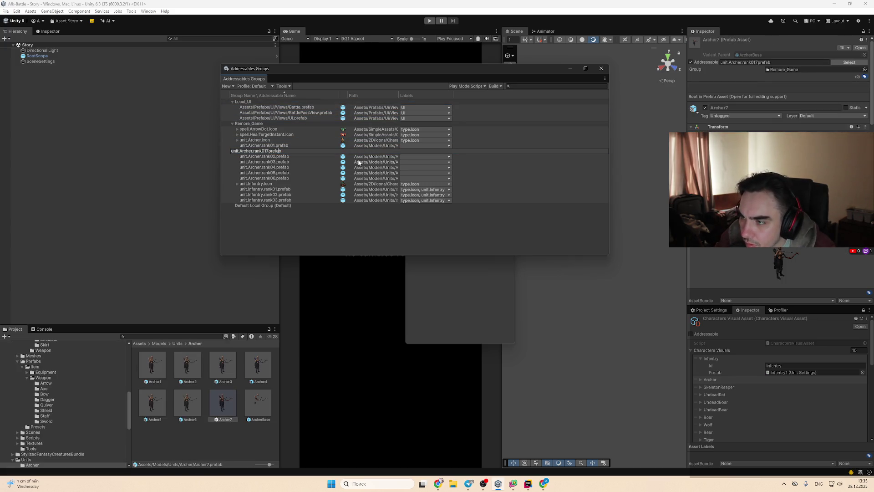
key("Right")
key("Left")
key("Left")
key("Left")
key("BackSpace")
key("Right")
type(".")
key("Return")
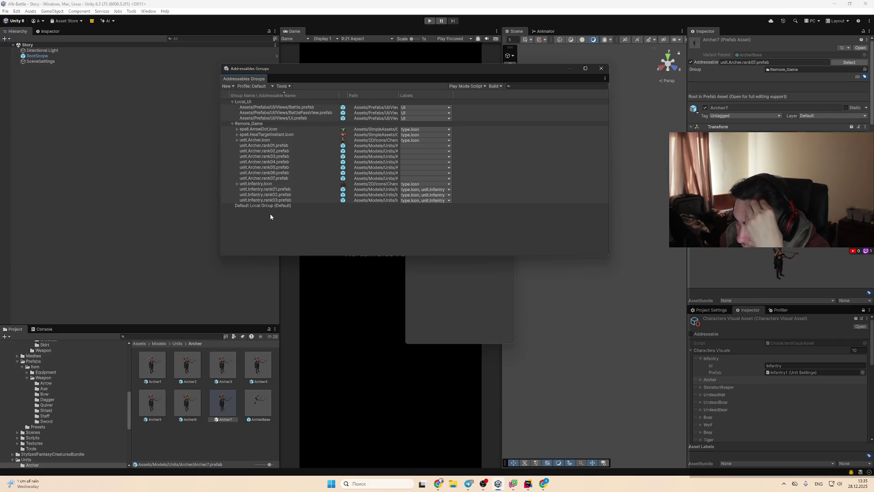
Step: Give all Archer rank01–rank07 entries the unit.archer and type.prefab labels
left_click(283, 179)
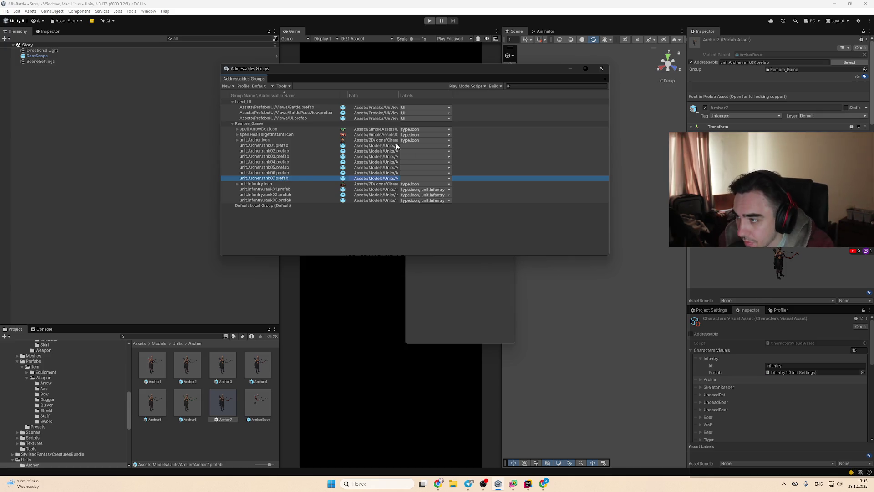
left_click(382, 146, "shift")
left_click(414, 152)
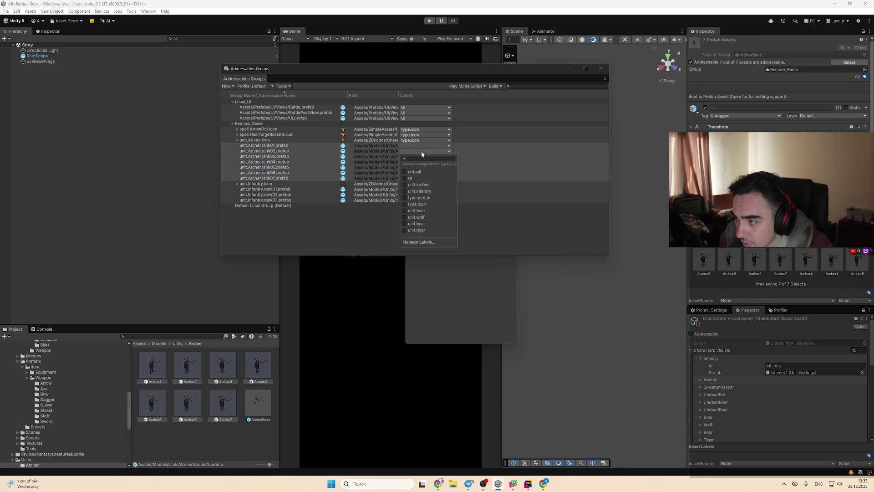
left_click(431, 186)
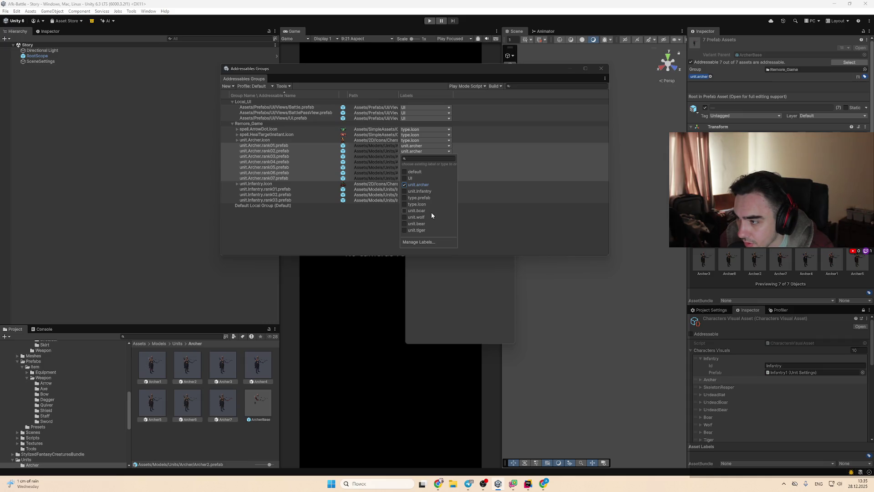
left_click(435, 198)
left_click(375, 230)
Step: Replace the type.icon label with type.prefab on Infantry rank01 through rank03
left_click(391, 190)
left_click(392, 200, "shift")
left_click(413, 200)
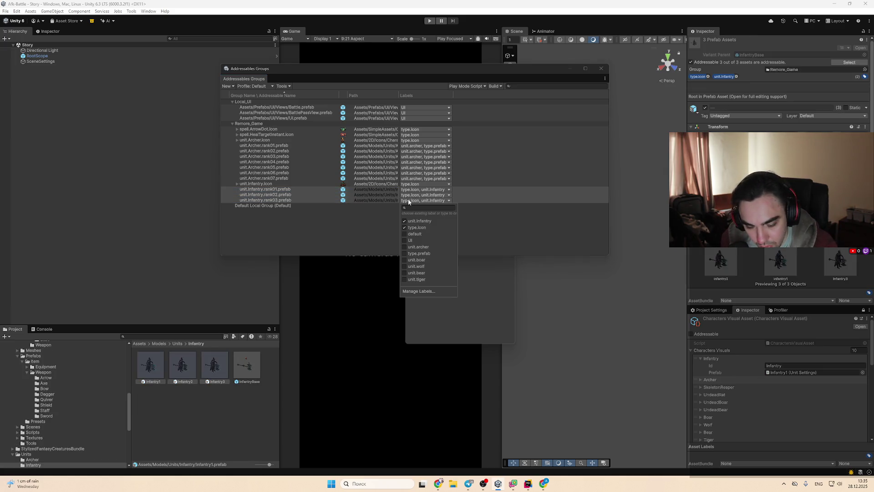
left_click(415, 227)
left_click(427, 253)
left_click(377, 245)
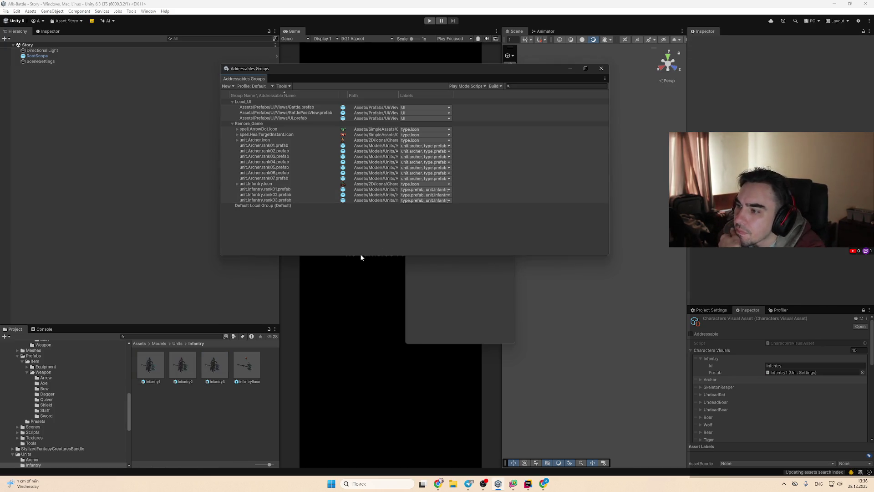
Step: Widen the Labels and Path columns to show full paths and collapse Infantry in Characters Visuals
mouse_move(454, 95)
left_mouse_down()
mouse_move(481, 100)
mouse_move(464, 106)
left_mouse_up()
left_click_drag(397, 95, 449, 106)
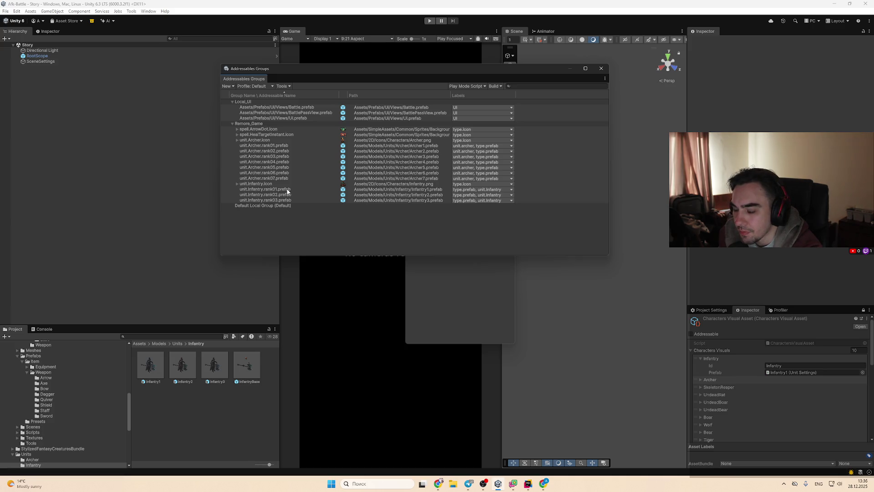
left_click(699, 358)
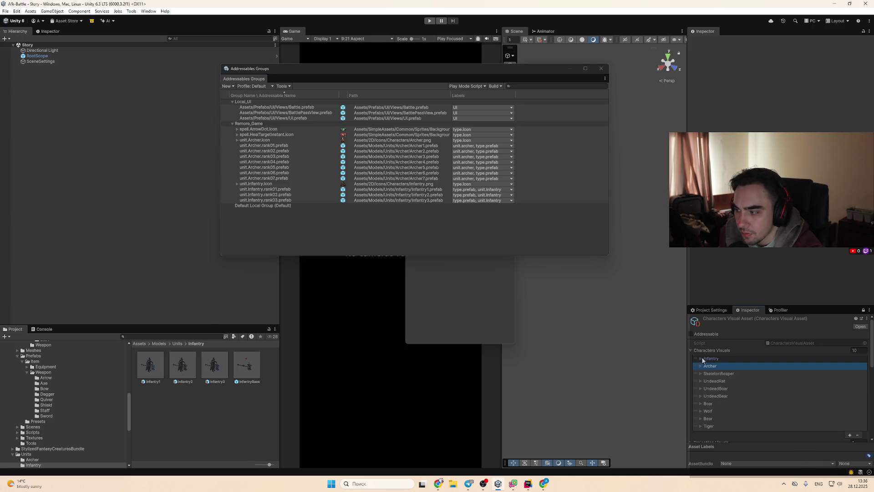
left_click(528, 483)
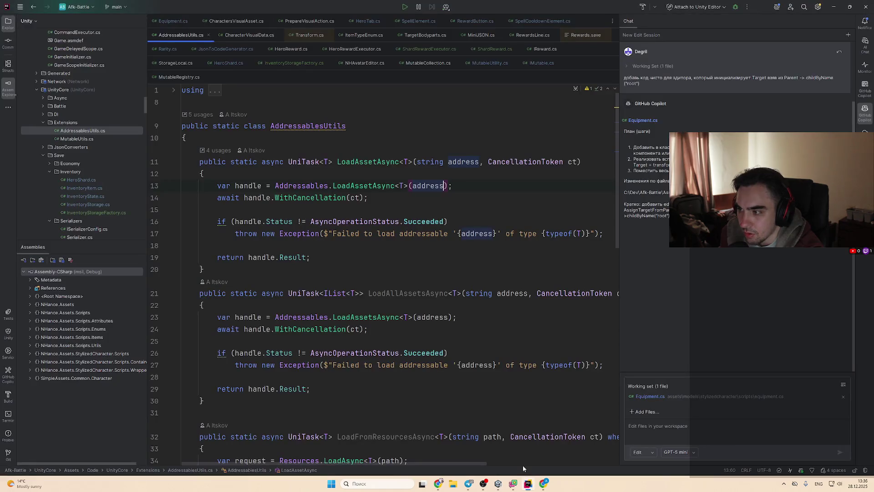
left_click(506, 293)
key("ctrl+alt+Left")
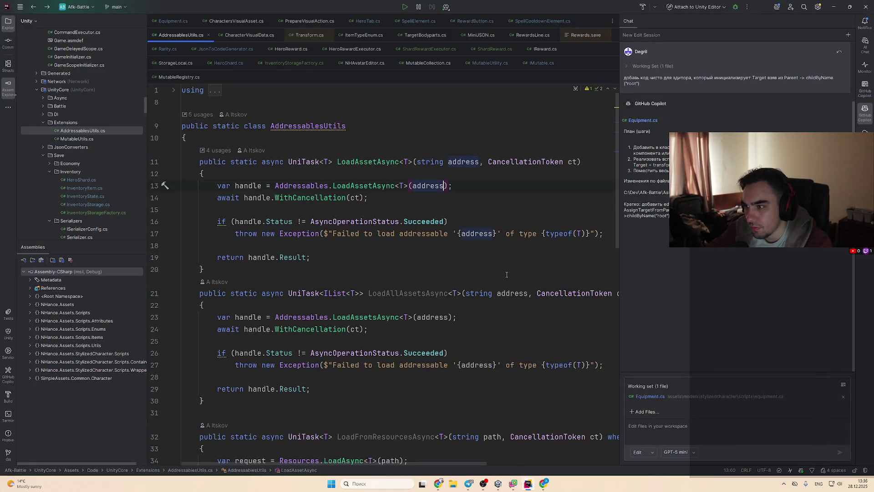
scroll(506, 275, "down", 7)
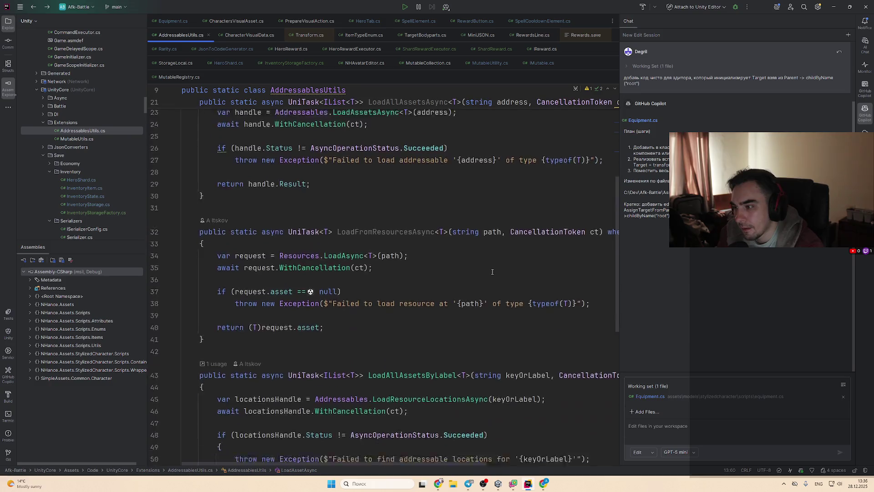
mouse_move(469, 462)
left_mouse_down()
mouse_move(502, 463)
mouse_move(406, 462)
left_mouse_up()
left_click(439, 484)
left_click(439, 484)
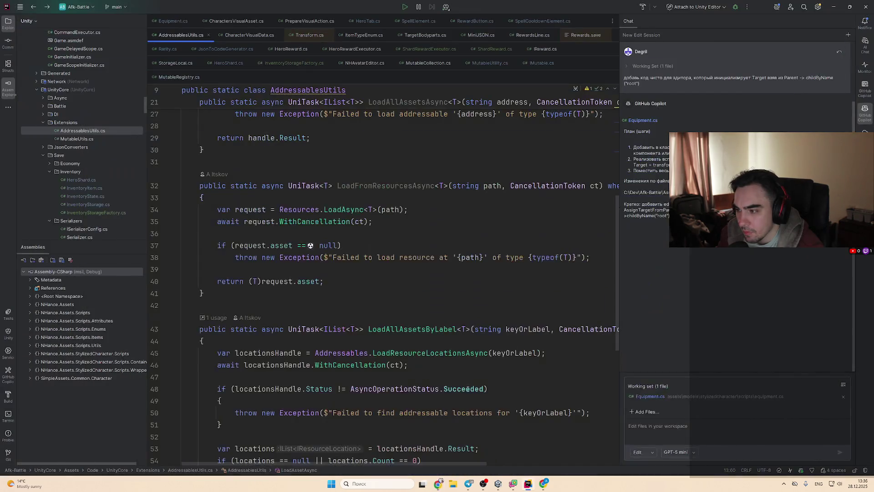
left_click(519, 329)
scroll(510, 300, "left", 1)
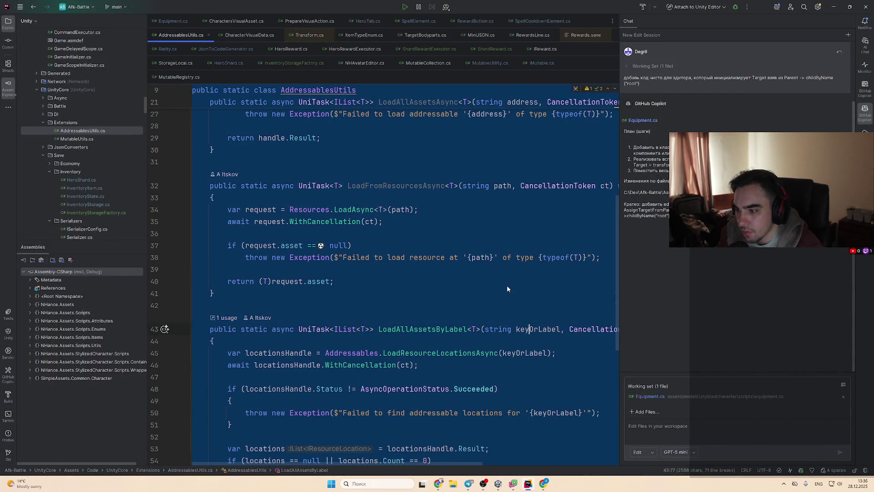
left_click(460, 293)
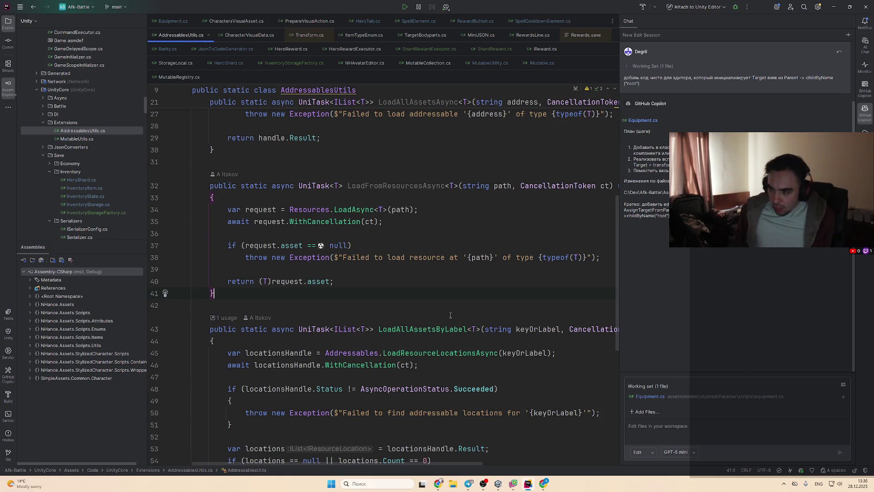
scroll(477, 221, "down", 1)
scroll(477, 220, "down", 5)
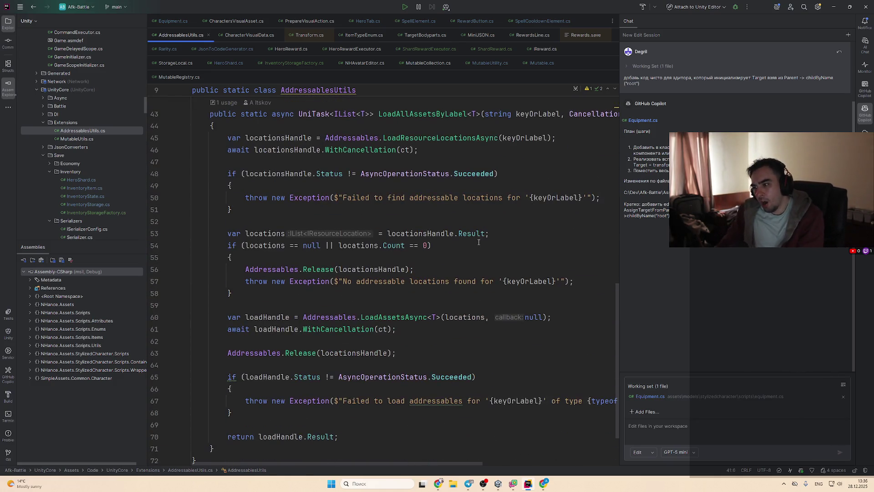
scroll(527, 209, "up", 2)
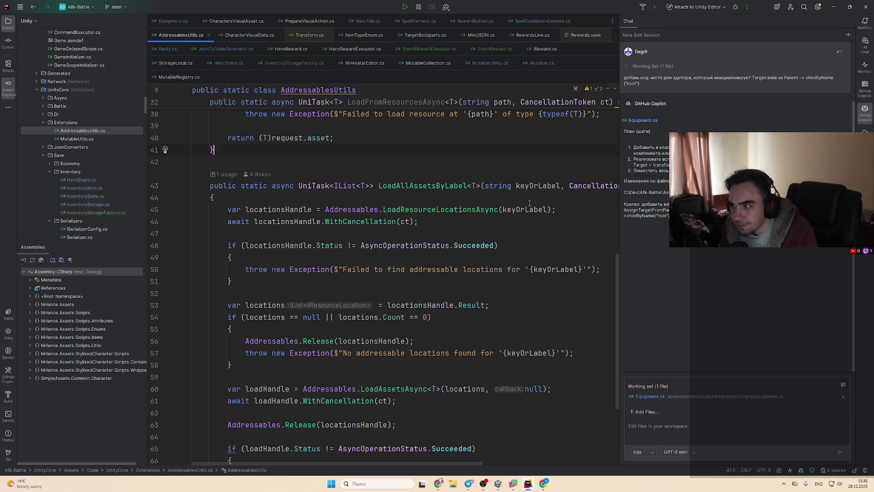
Step: Paste the AddressablesUtils code into the ChatGPT message and begin a Russian request for a multi-label method
left_click(437, 485)
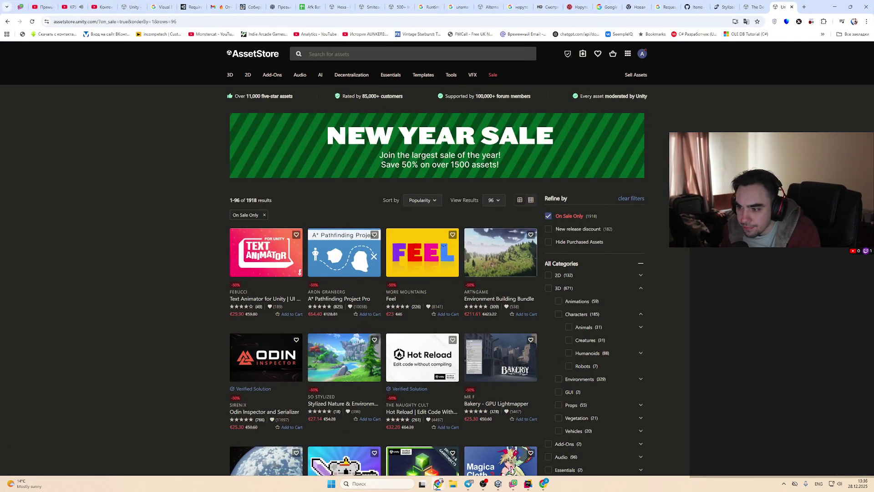
scroll(213, 308, "down", 2)
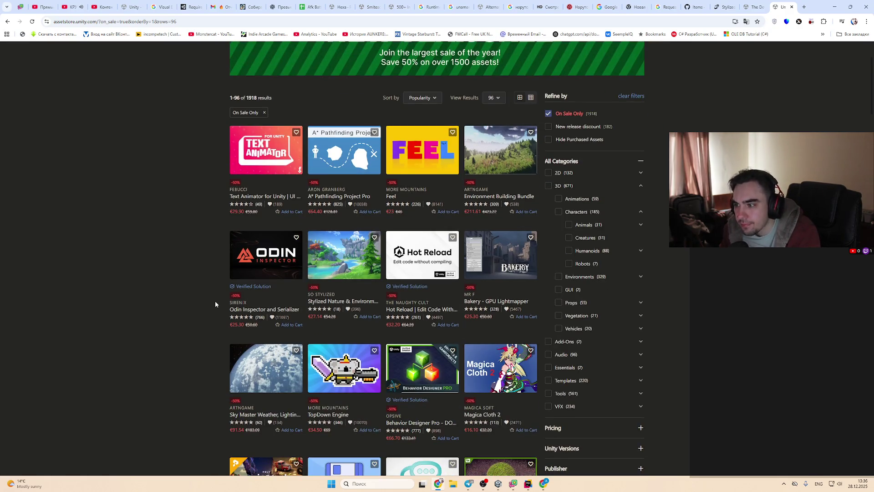
scroll(212, 294, "up", 2)
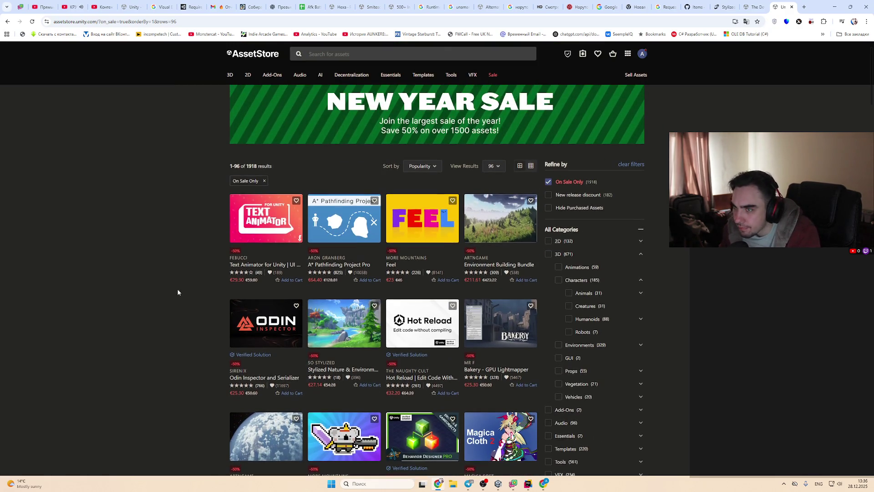
left_click(543, 483)
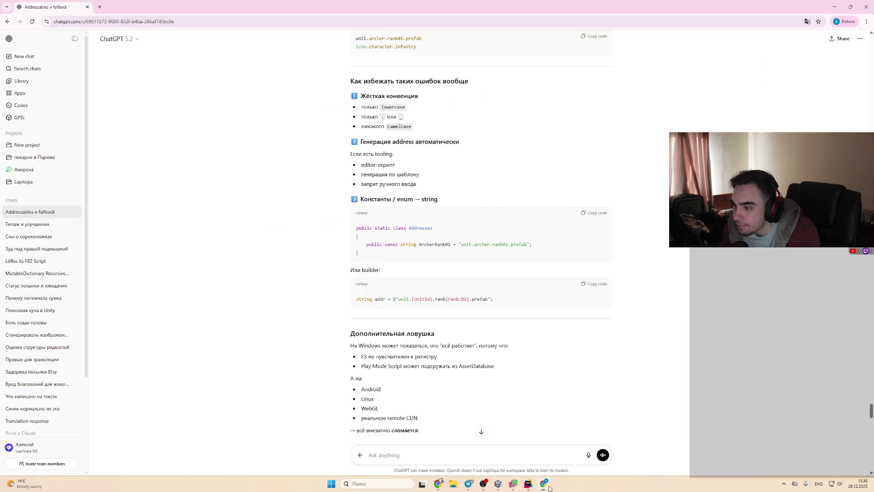
key("ctrl+v")
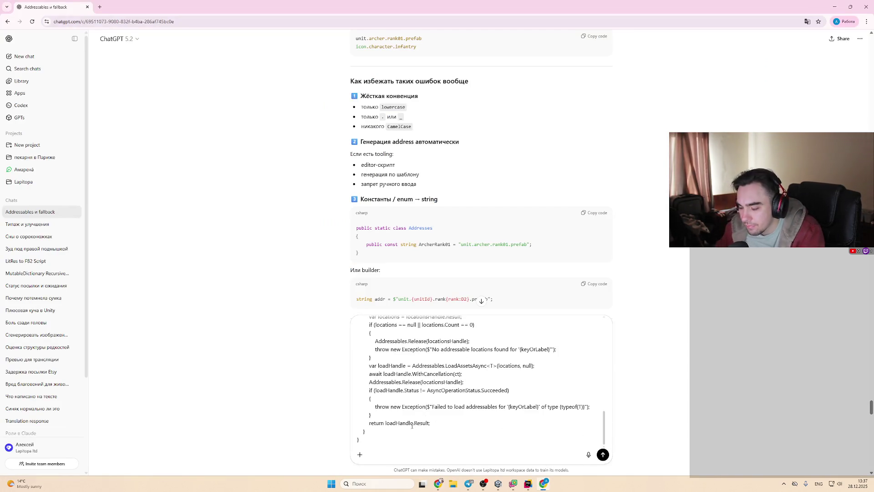
key("shift+Return")
key("shift+Return")
key("alt+shift")
type("Нужен метод ко")
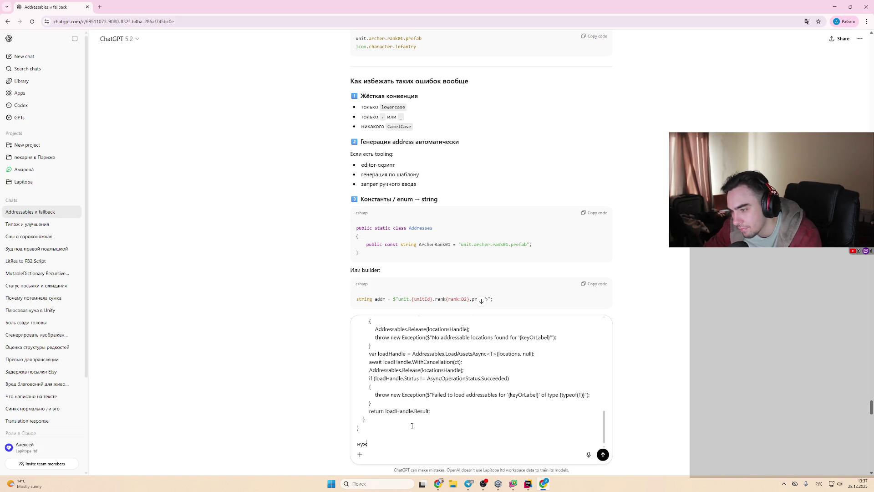
type("тор")
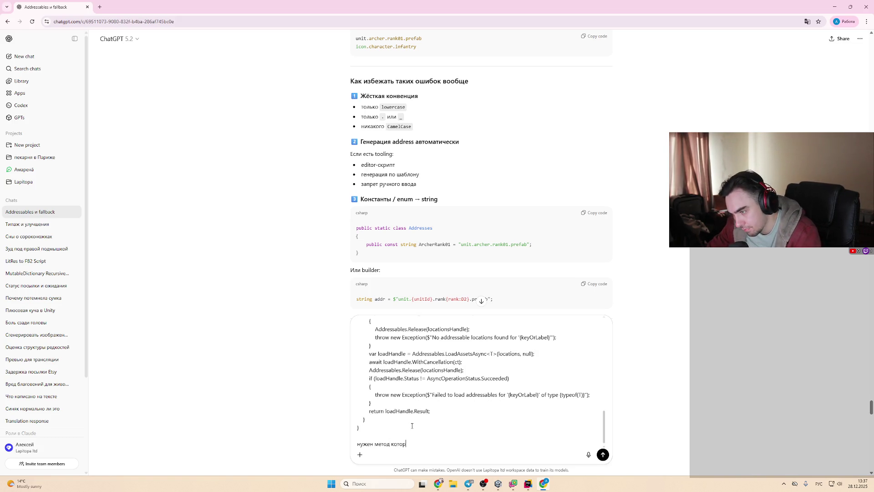
type("ый передает нколько лейб")
type("лов не")
type("дит по лейблам все")
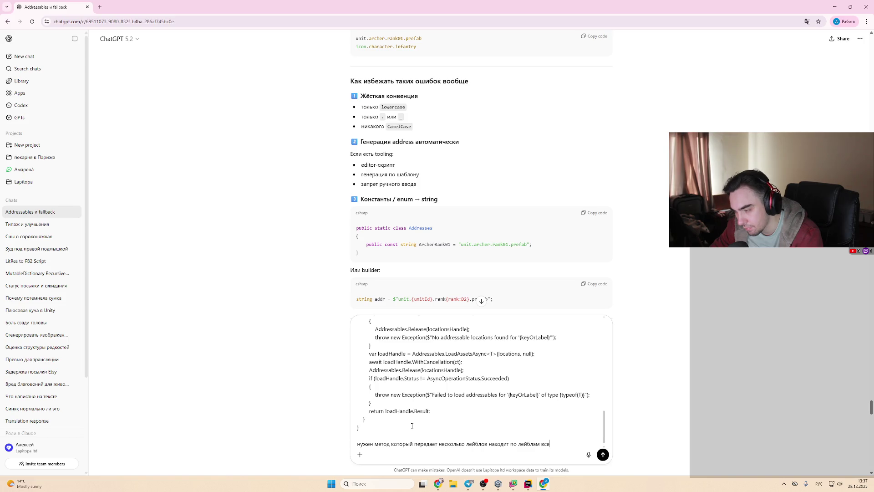
Step: Capture a screenshot of Unity's Addressables Groups list with Win+Shift+S
key("alt+Tab")
key("alt+Tab")
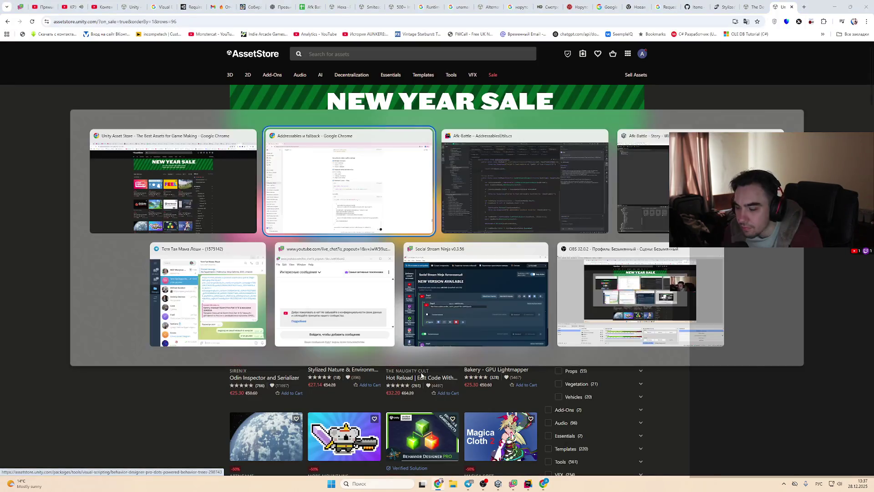
left_click(499, 484)
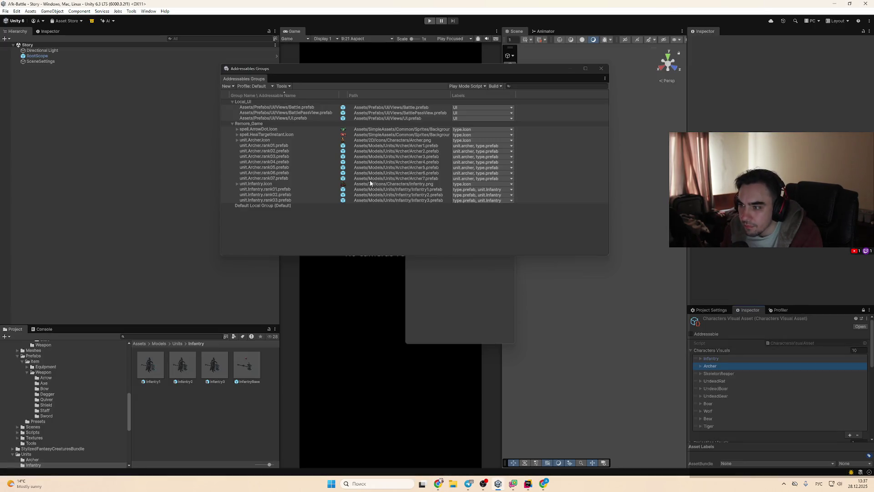
key("super+shift+s")
mouse_move(225, 90)
left_mouse_down()
mouse_move(530, 221)
mouse_move(528, 211)
left_mouse_up()
Step: Finish the request asking for the nearest available object, attach the screenshot, and send it
key("alt+Tab")
key("alt+Tab")
key("alt+Tab")
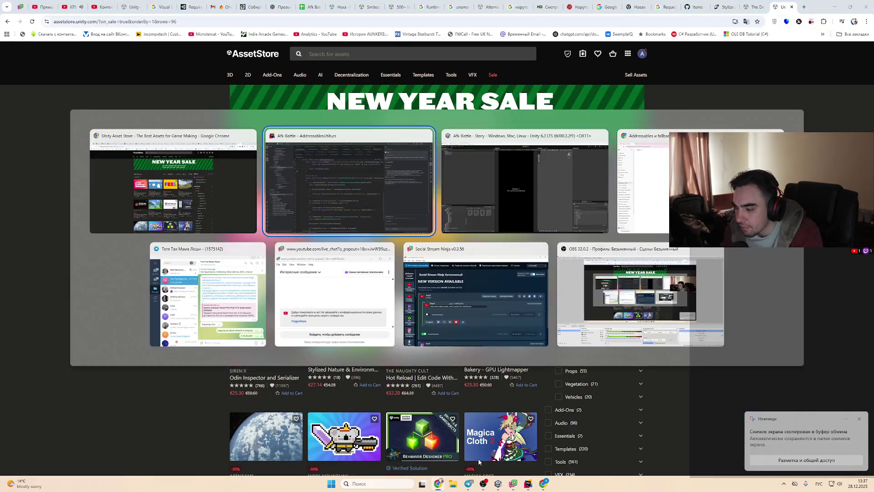
key("Tab")
key("alt+Tab")
key("Tab")
key("Tab")
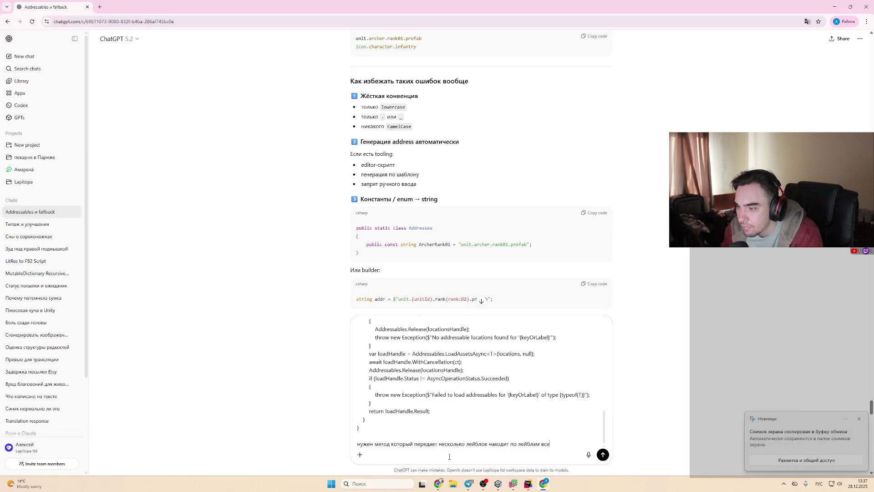
type(" совпа")
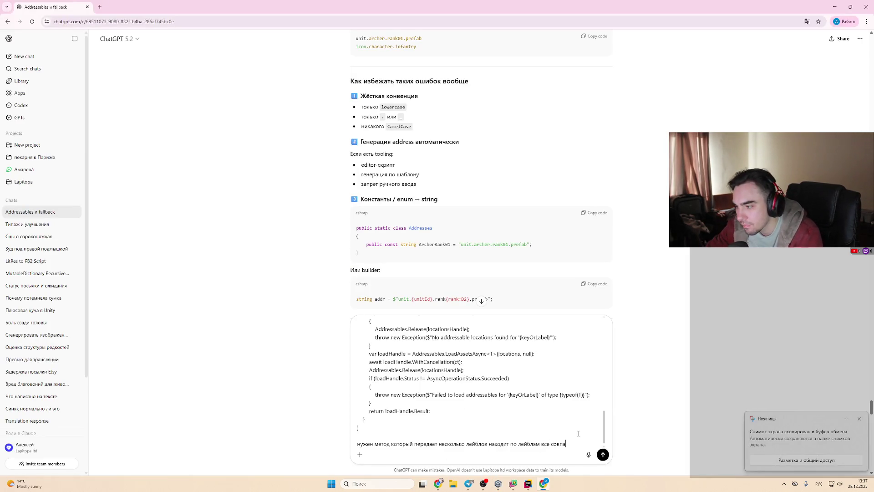
type("денитя")
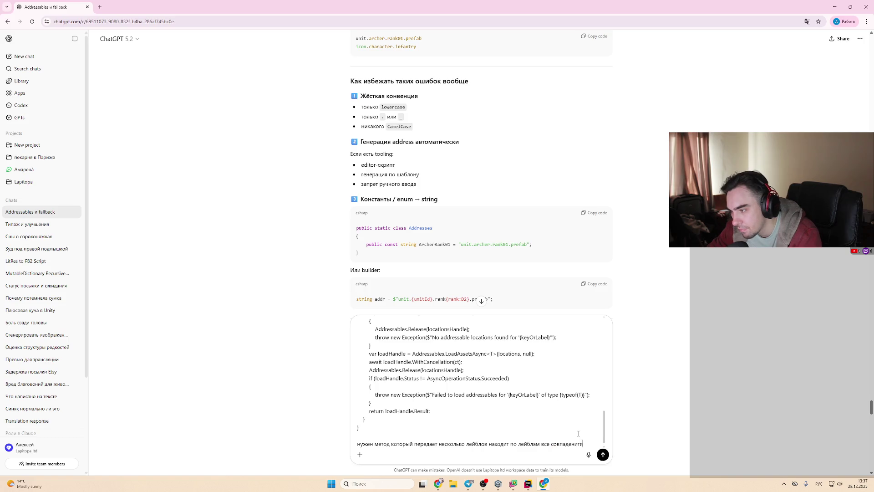
key("BackSpace")
key("BackSpace")
type("я и берет")
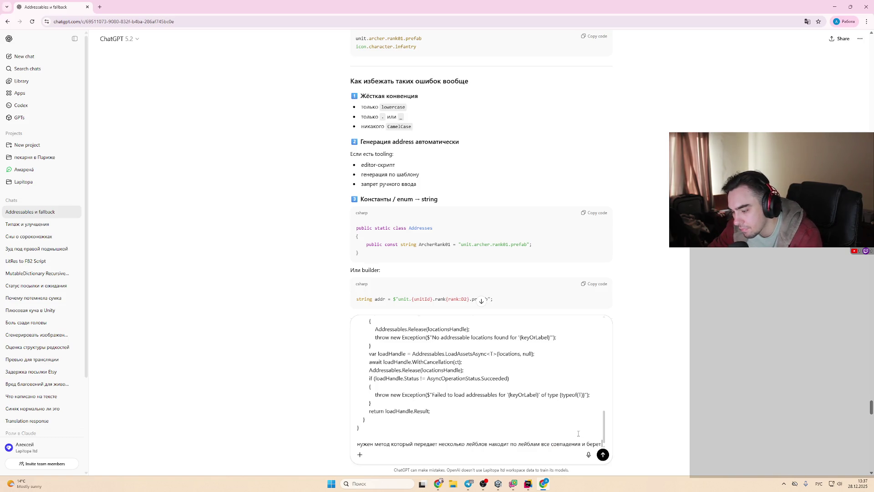
type(" ближайшки")
key("BackSpace")
key("BackSpace")
type("ий доступный")
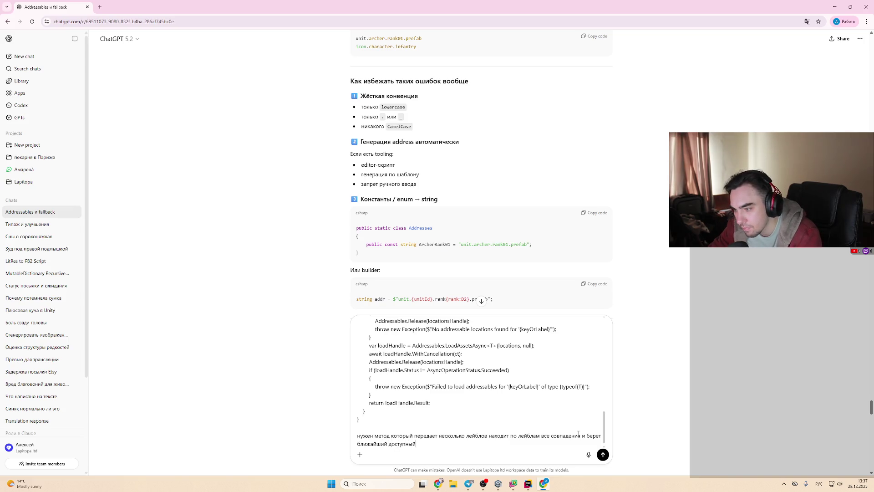
type(" префаб")
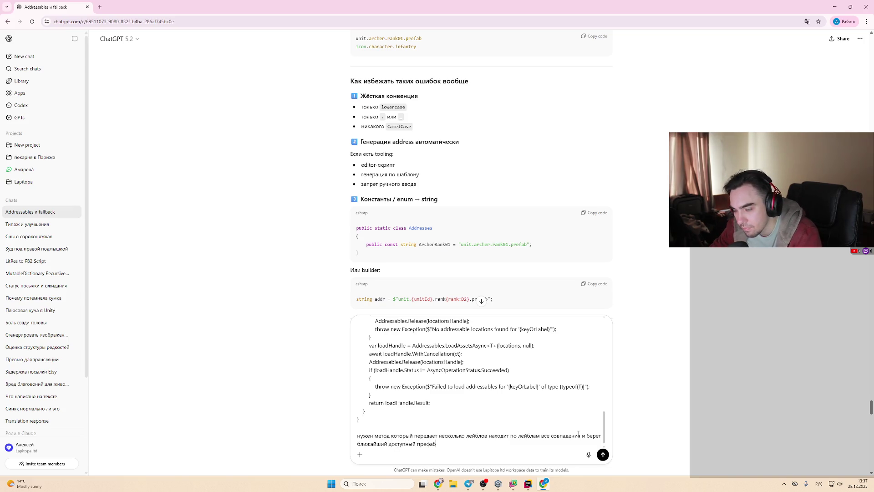
key("BackSpace")
key("BackSpace")
key("BackSpace")
type("объект")
key("ctrl+v")
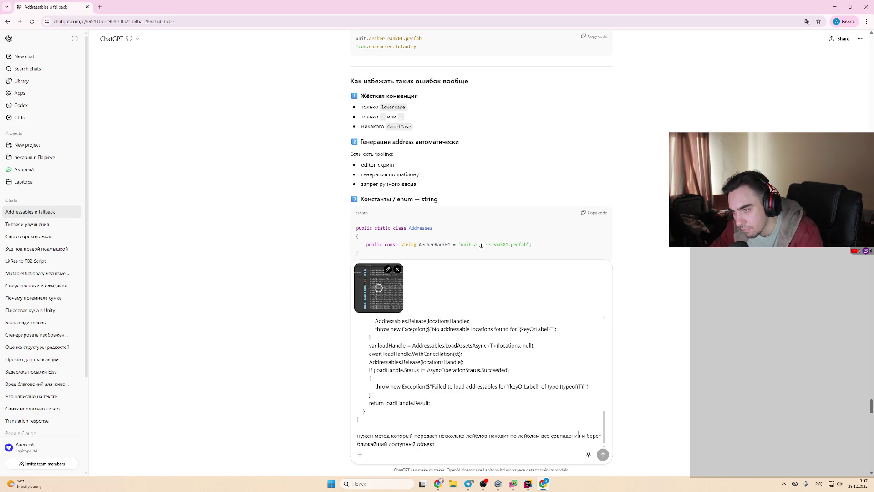
key("Return")
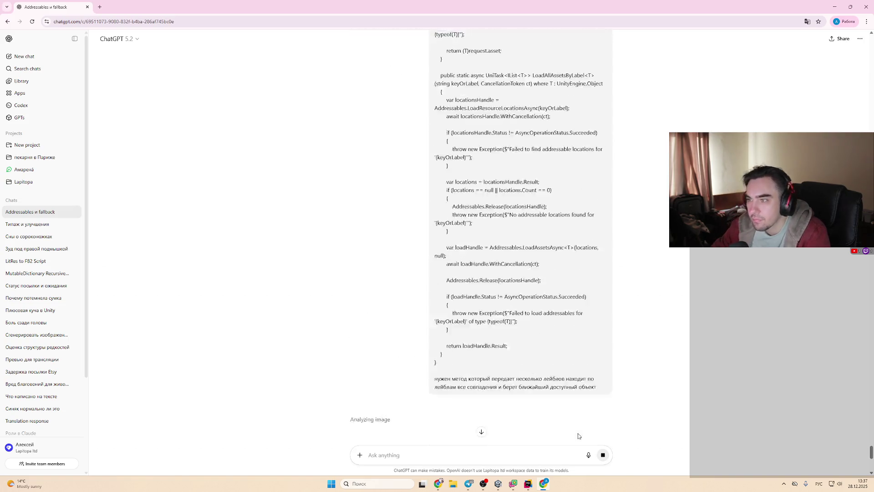
Step: Enlarge the sent screenshot, then read down through ChatGPT's AddressablesUtils code
scroll(547, 296, "up", 8)
scroll(506, 214, "up", 8)
left_click(547, 193)
left_click(644, 244)
scroll(630, 353, "down", 15)
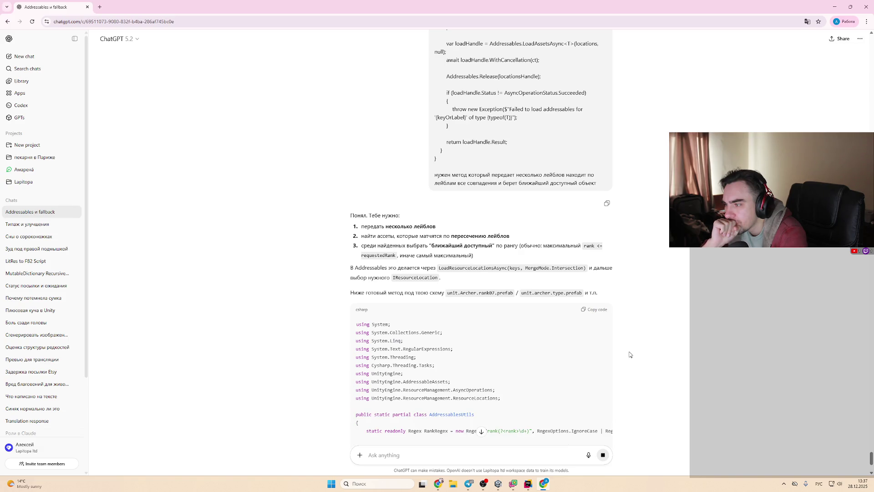
scroll(587, 367, "down", 2)
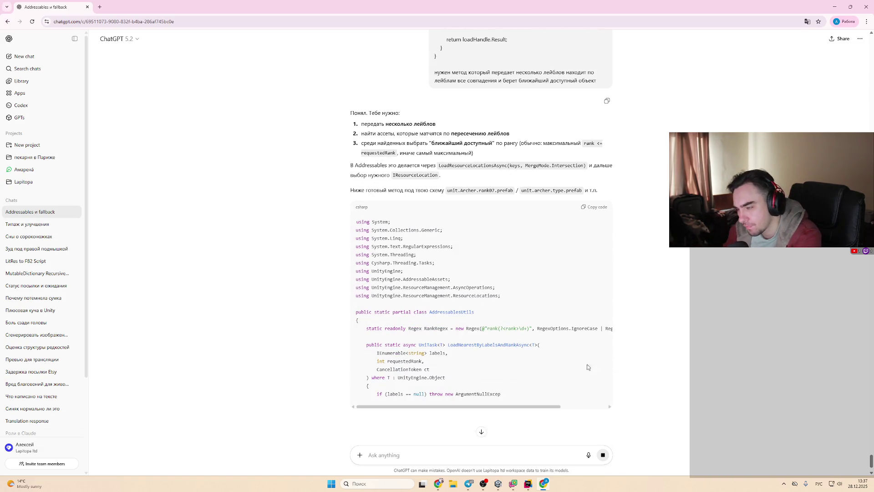
scroll(550, 382, "down", 1)
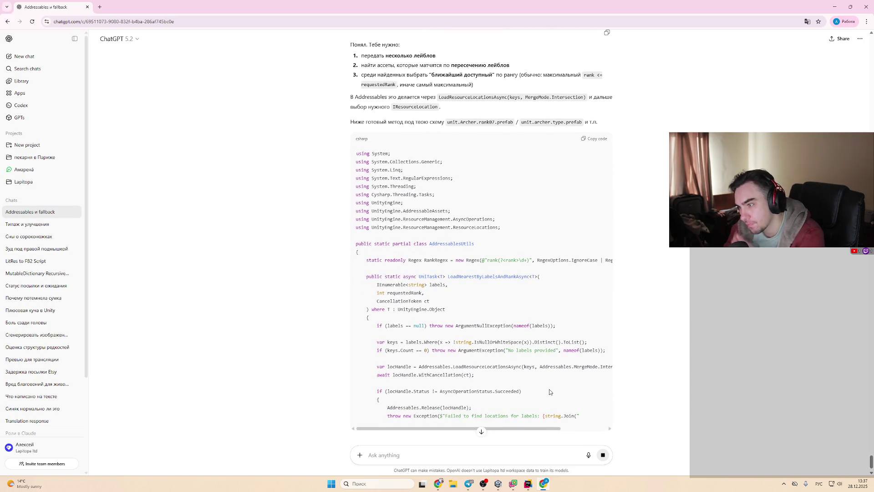
scroll(551, 389, "down", 2)
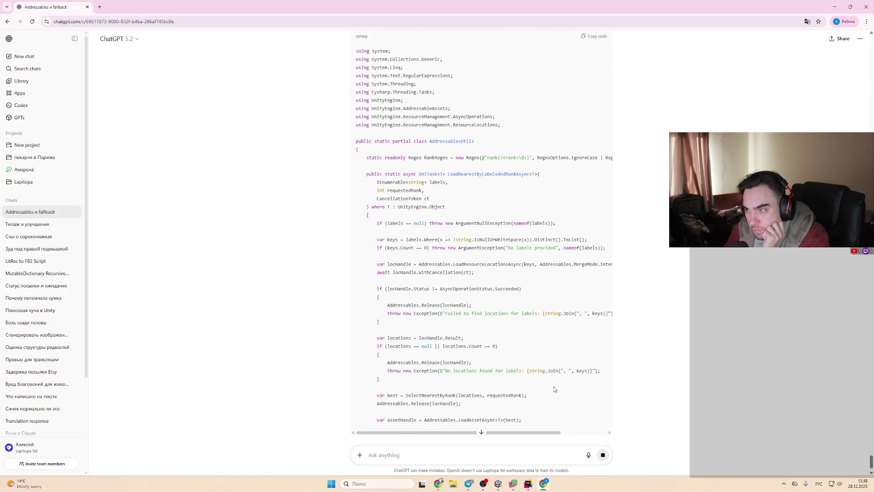
Step: Highlight the labels and requestedRank parameters and the AddressablesUtils class name, then return to Unity
left_click_drag(378, 184, 475, 187)
left_click(456, 197)
left_click_drag(364, 190, 439, 194)
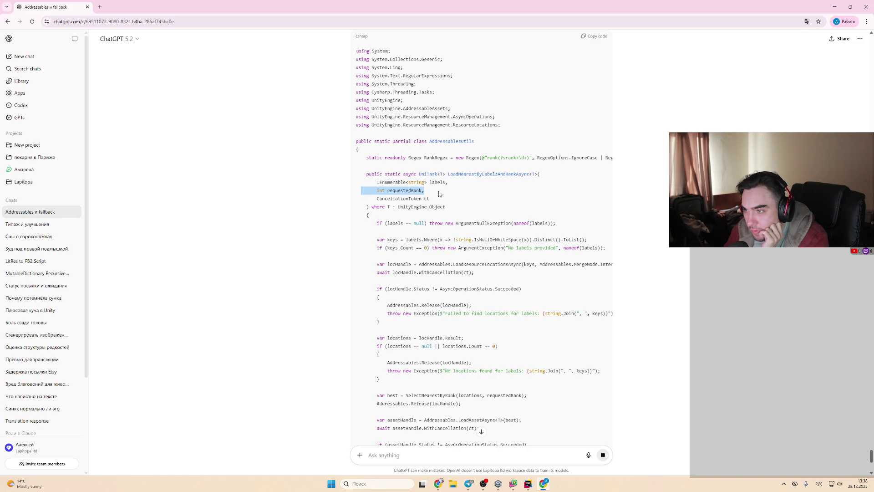
left_click(439, 194)
scroll(446, 205, "down", 7)
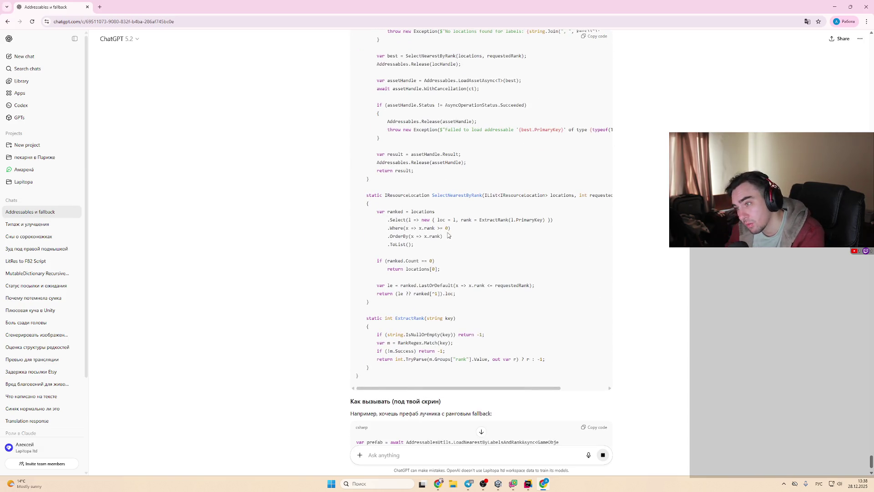
scroll(447, 235, "up", 9)
double_click(451, 211)
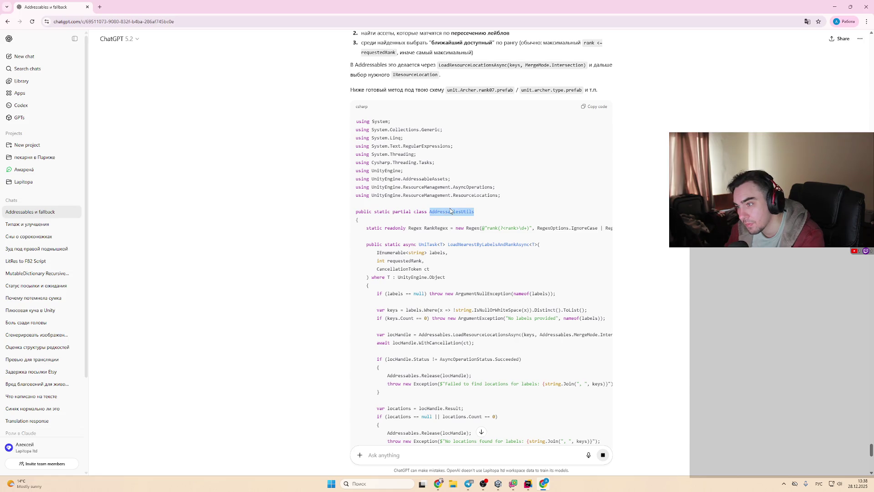
left_click(529, 322)
scroll(526, 335, "down", 10)
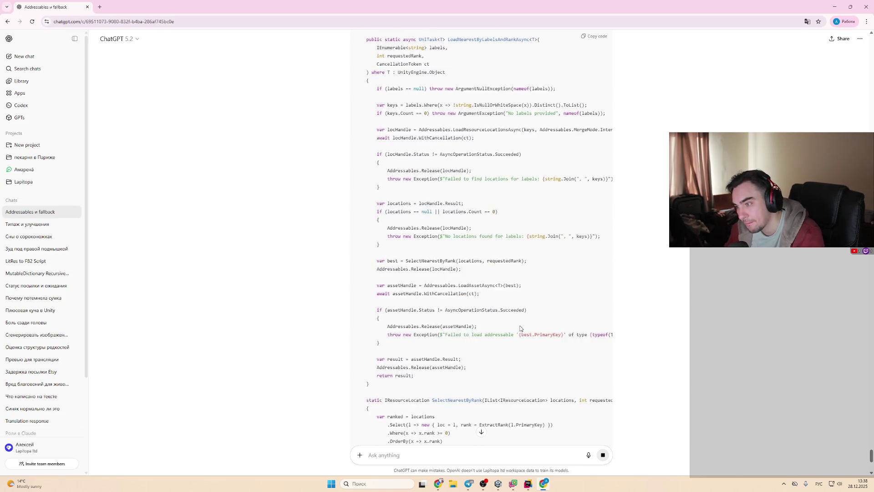
left_click(498, 483)
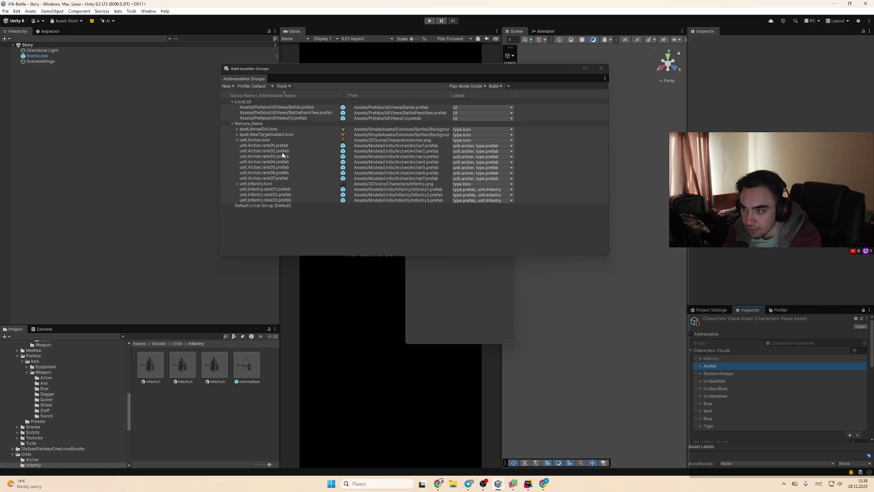
Step: Try renaming unit.Archer.rank01.prefab unchanged, then select the Archer rank02 through rank07 entries
left_click(291, 183)
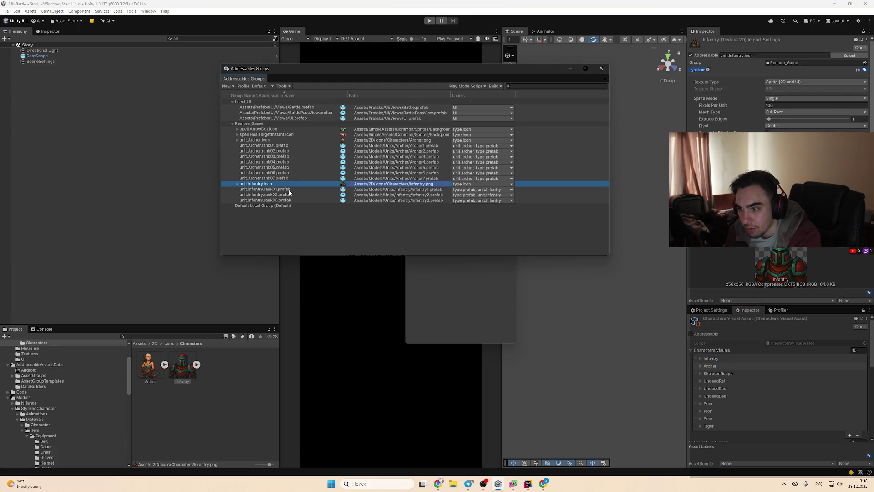
left_click(295, 145)
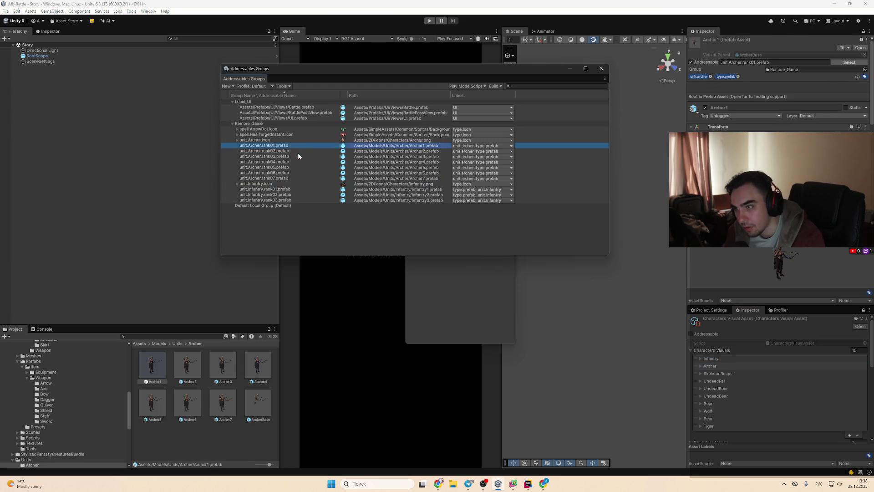
key("F2")
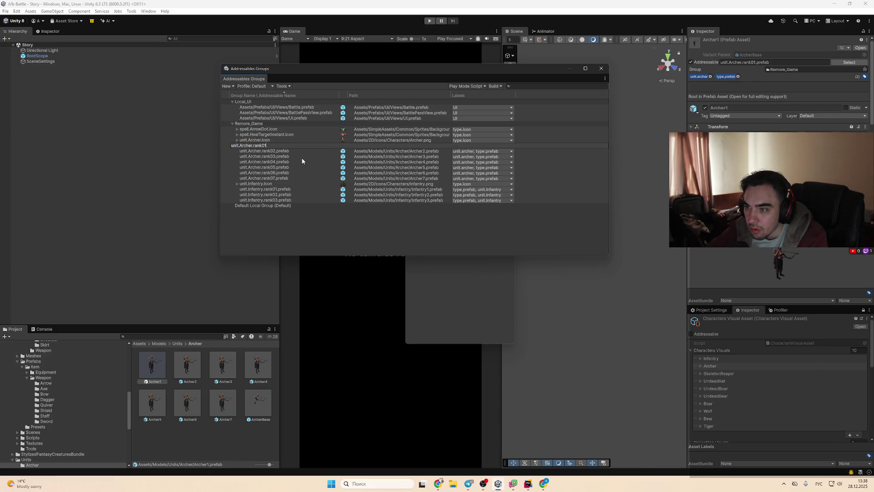
key("Return")
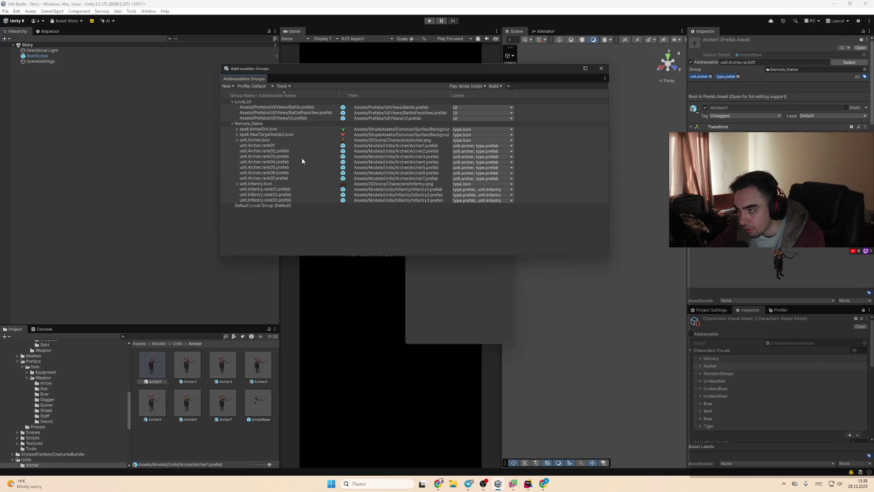
left_click(297, 150)
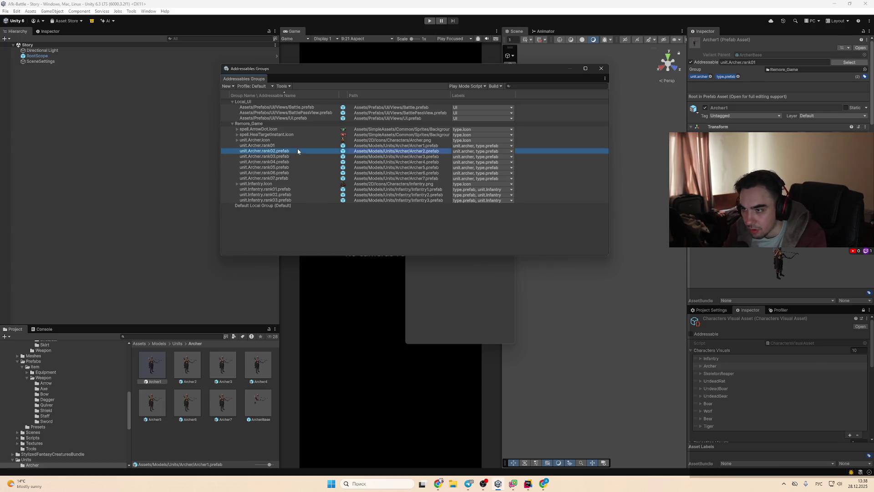
left_click(300, 178, "shift")
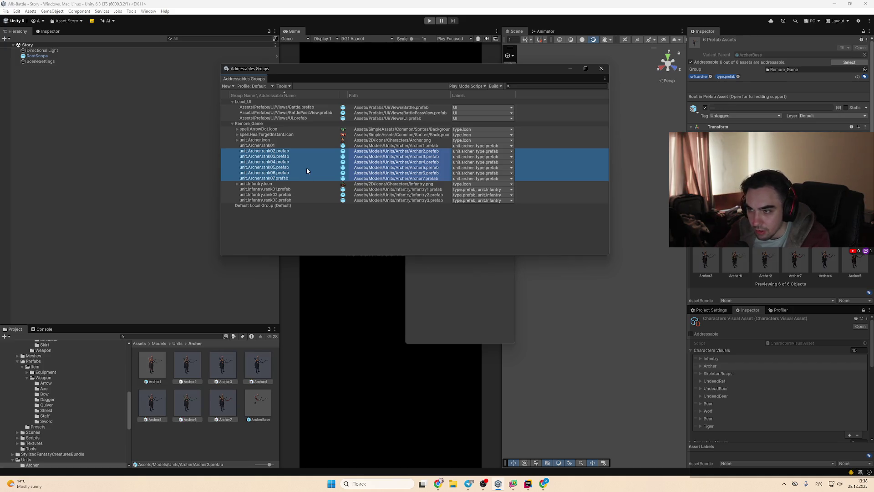
Step: Rename the rank01 Archer address to unit.Archer.rank.0 and commit it
left_click(295, 146)
key("F2")
key("End")
key("BackSpace")
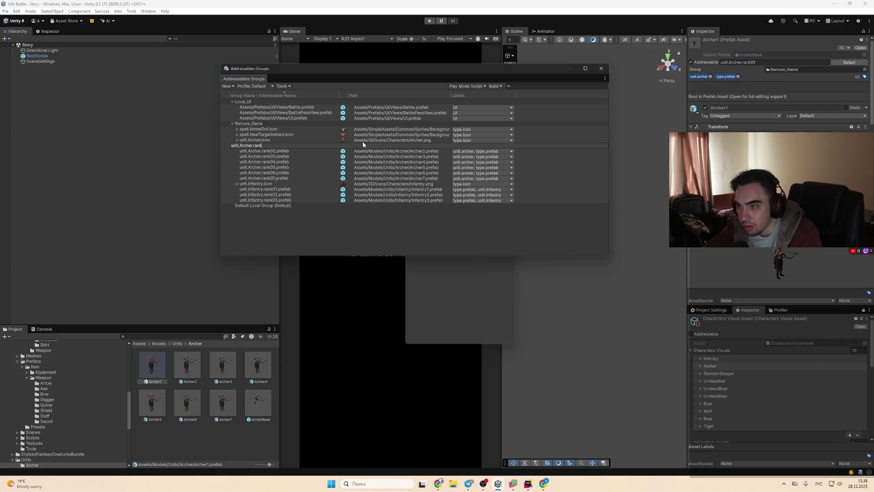
type(".0")
key("Return")
left_click(284, 147)
left_click(291, 155)
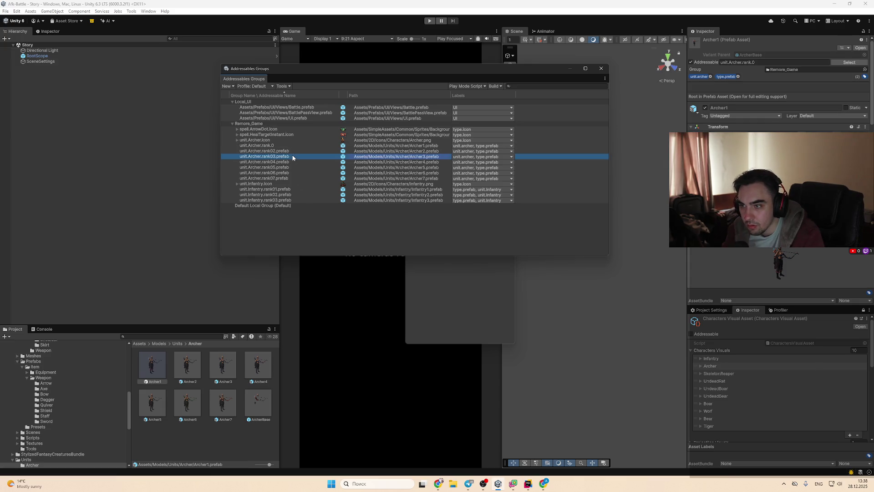
Step: Paste unit.Archer.rank.0 into a new ChatGPT message and start explaining the key format
key("alt+Tab")
left_click(486, 456)
type("unit.Archer.rank.0")
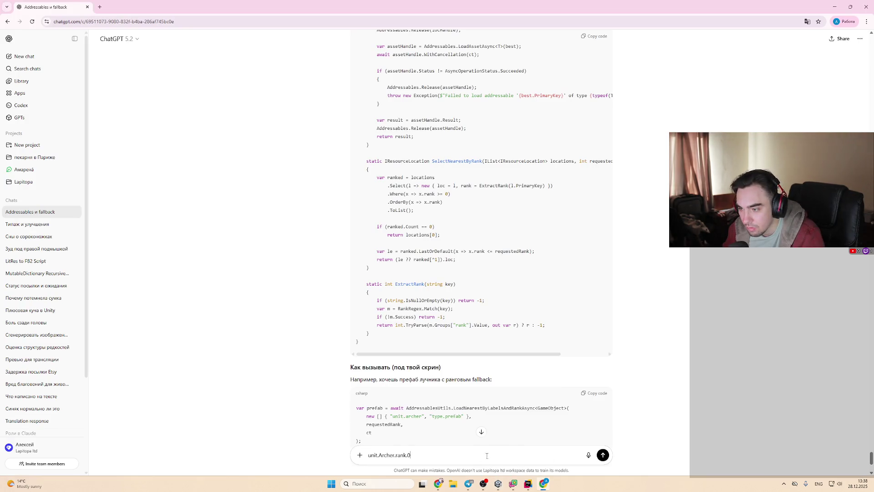
key("shift+Return")
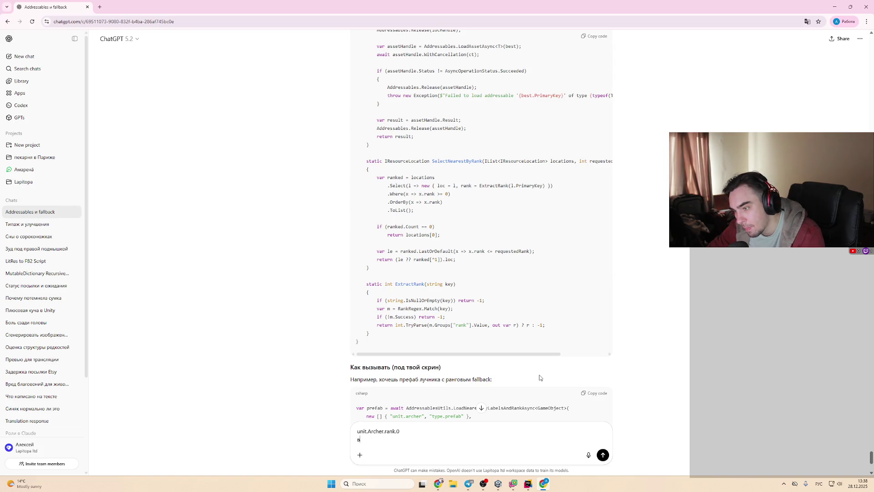
type("т такой путь пу")
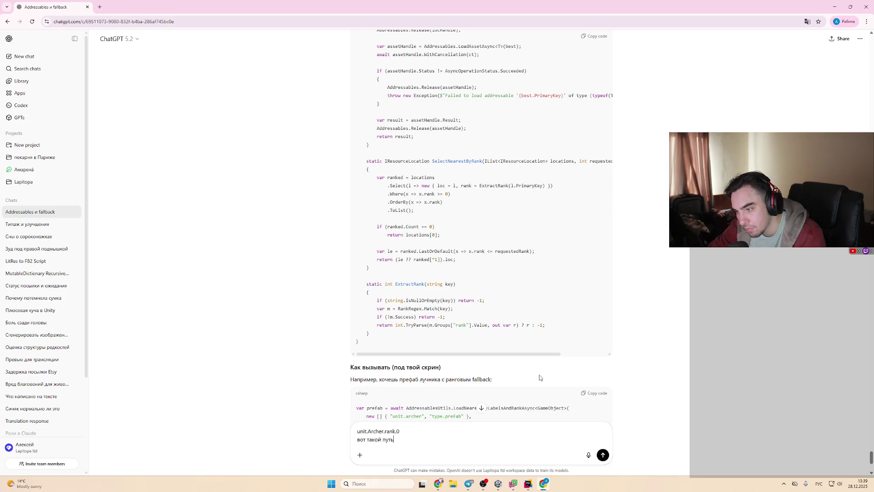
type("сть будет")
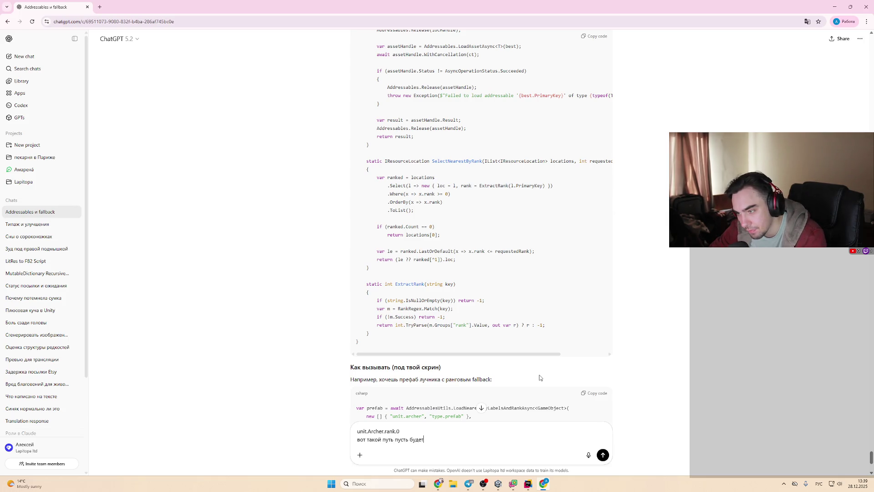
type(", зд")
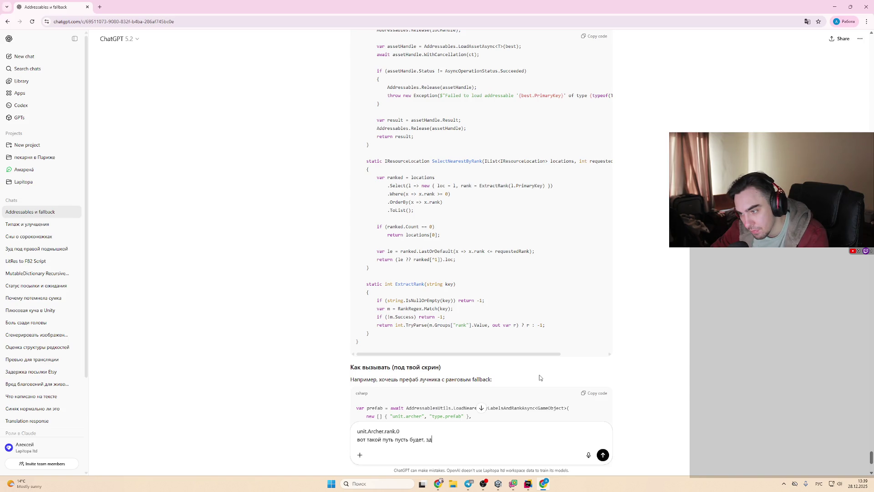
type("дели по парами")
type(" где первая к")
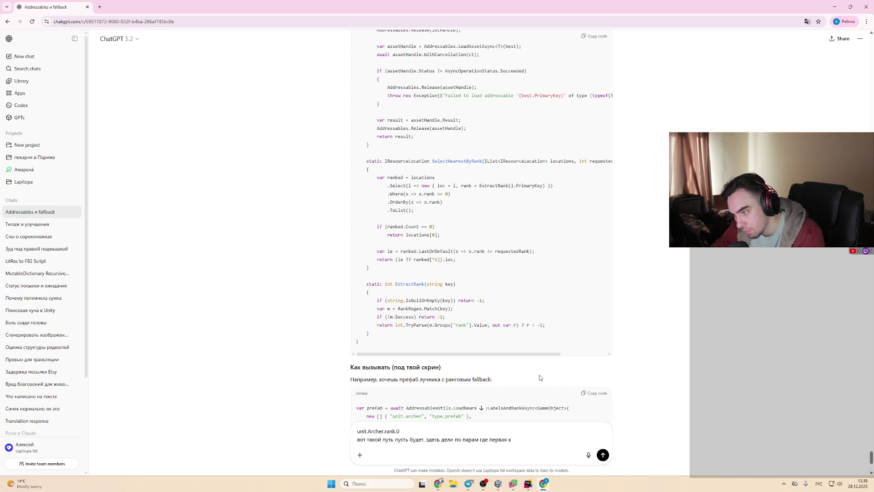
type("юч вторая зна")
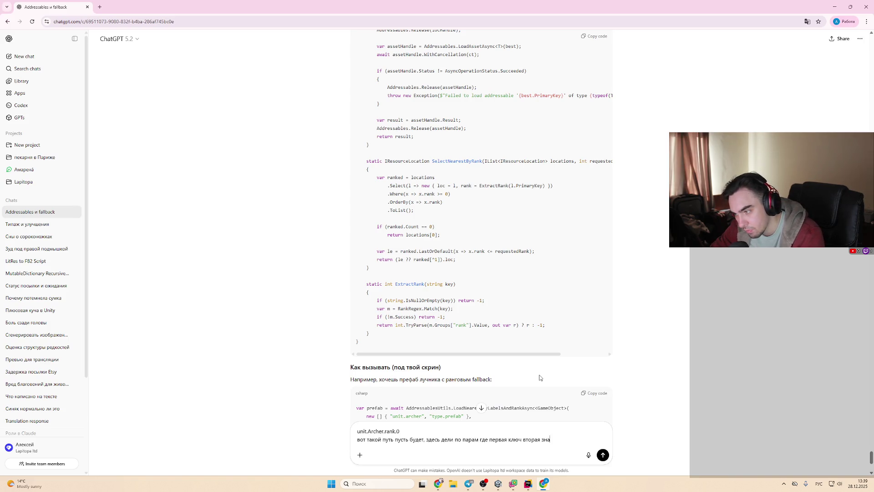
key("alt")
key("alt+Tab")
key("Escape")
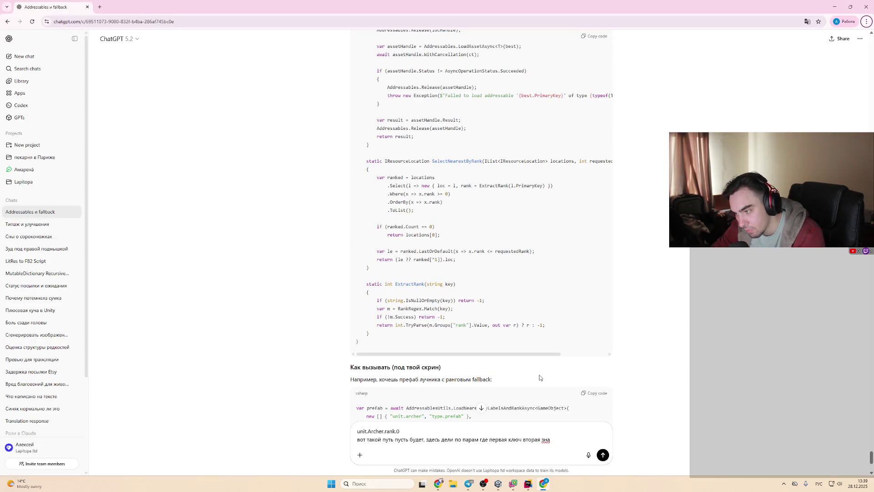
Step: Continue the message, asking to pass a filter list instead of a rank
left_click(566, 446)
type("чение")
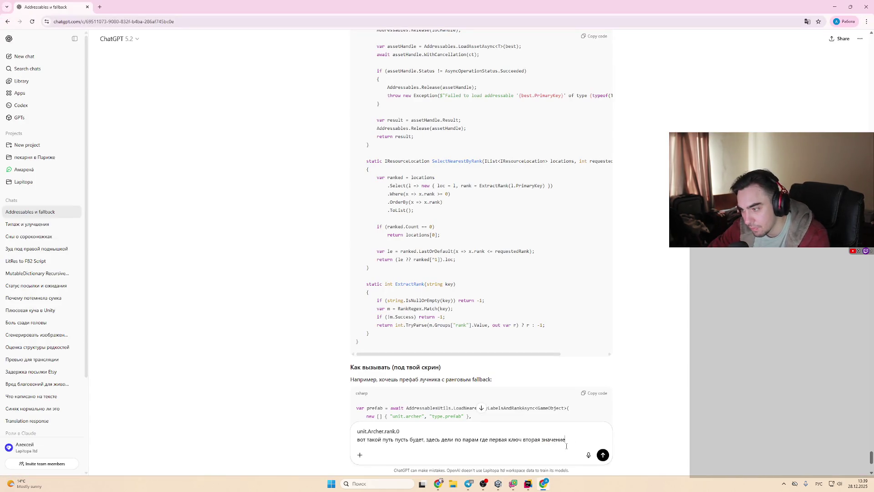
type(", и передпа")
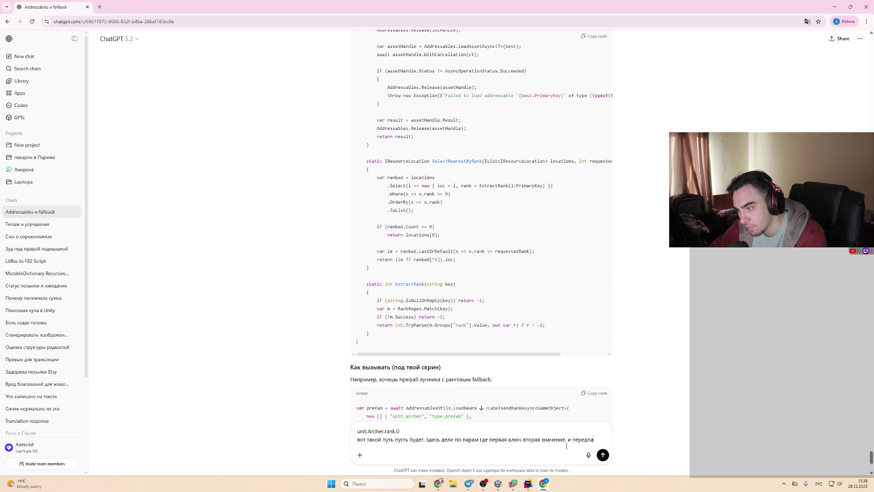
key("BackSpace")
key("BackSpace")
type("авай не ра")
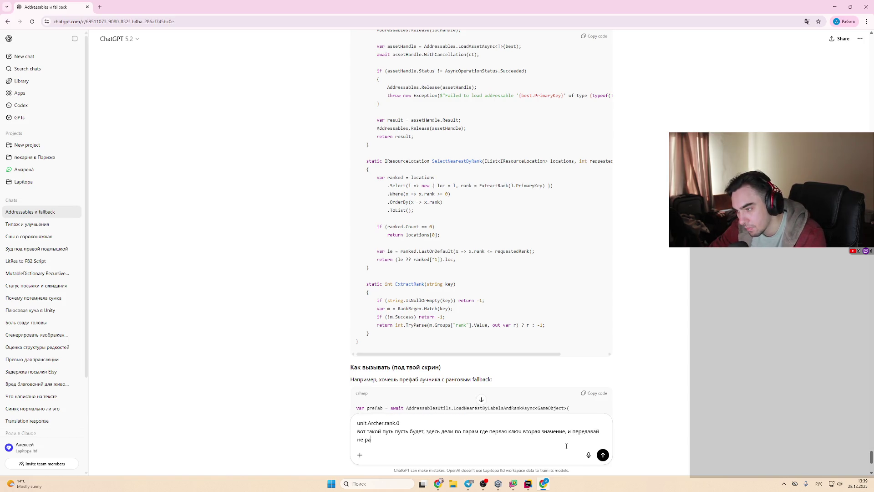
type("нг а список ")
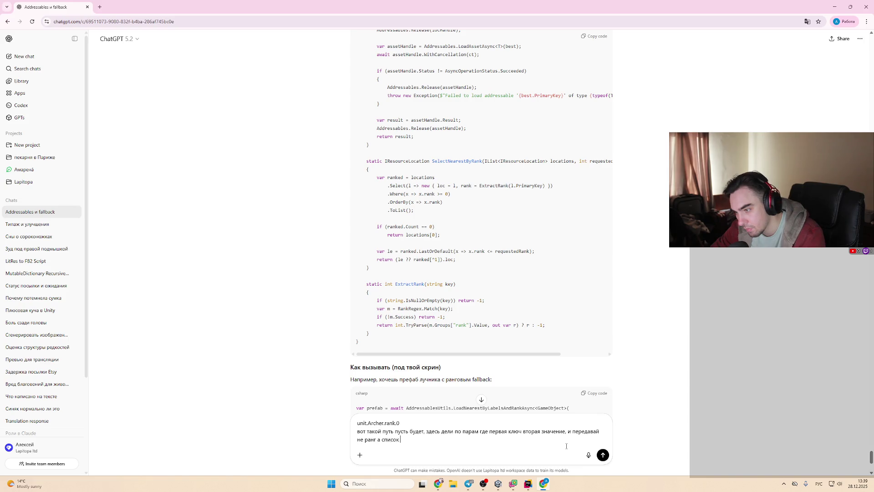
type("фильтров")
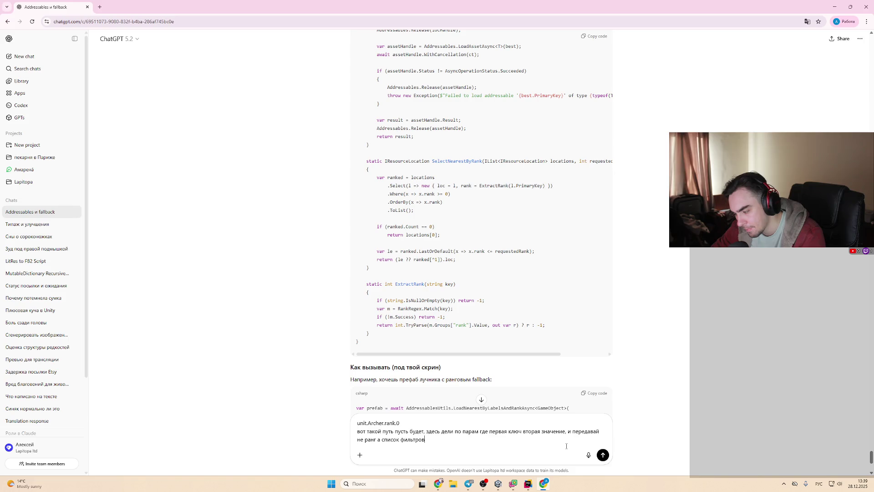
key("BackSpace")
key("BackSpace")
key("BackSpace")
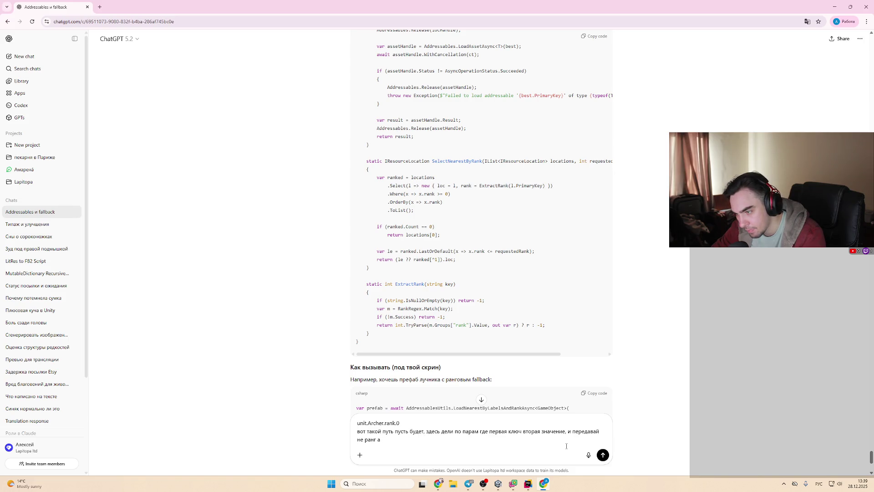
type(" фильтр")
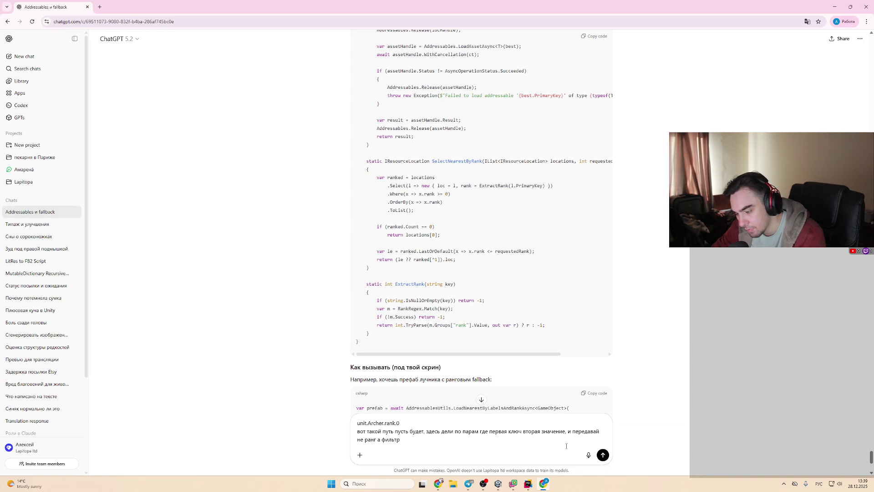
type(" (ran")
type("\"rank\", \"0")
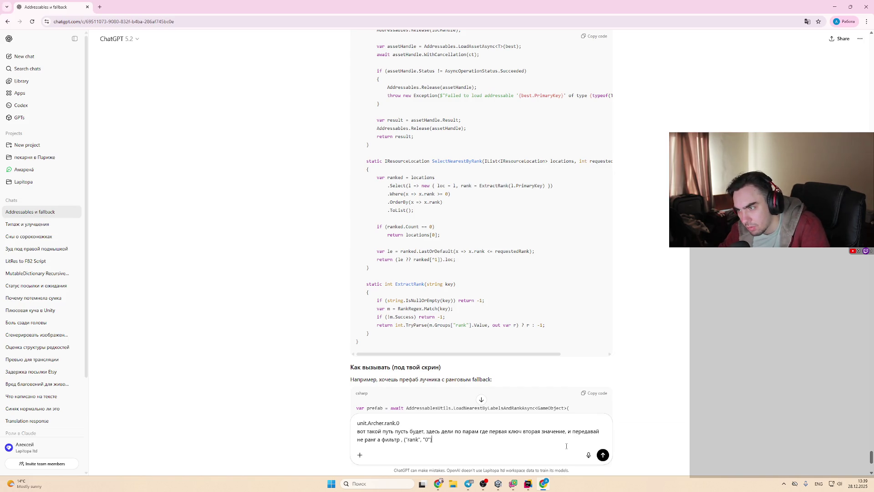
Step: Delete the extra explanation after the path line and send the message
scroll(517, 273, "up", 7)
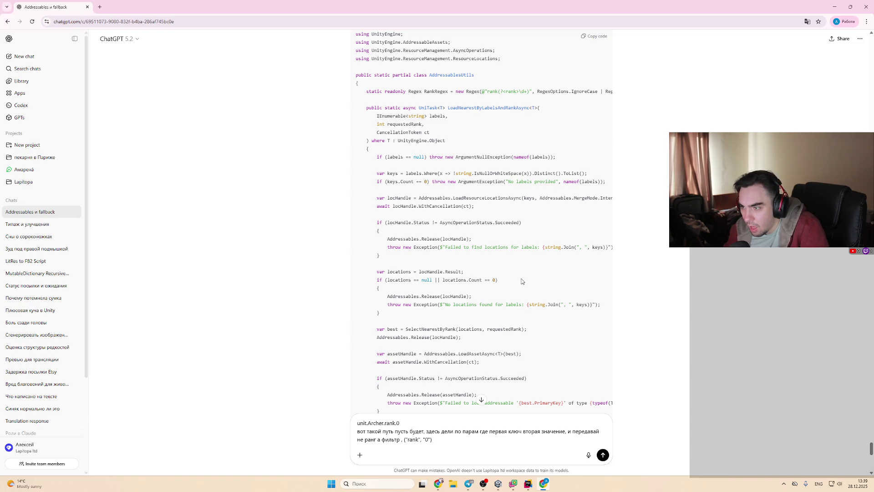
scroll(531, 294, "down", 1)
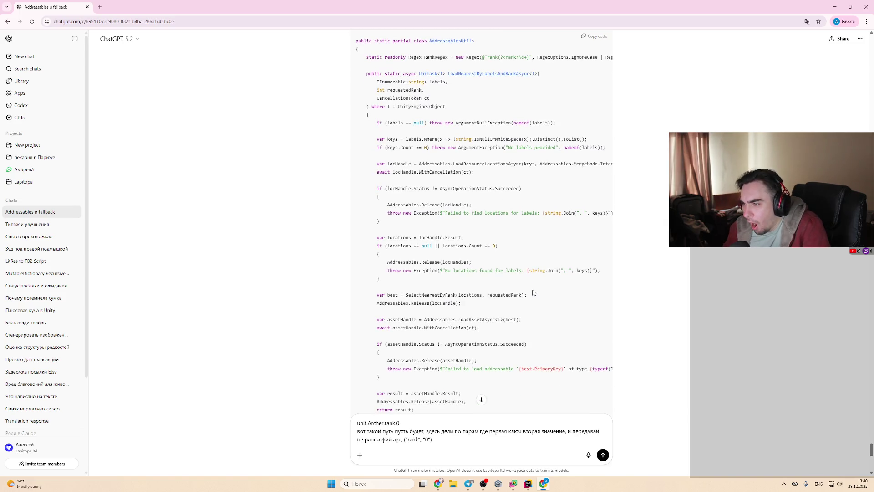
scroll(532, 291, "down", 2)
scroll(471, 258, "down", 2)
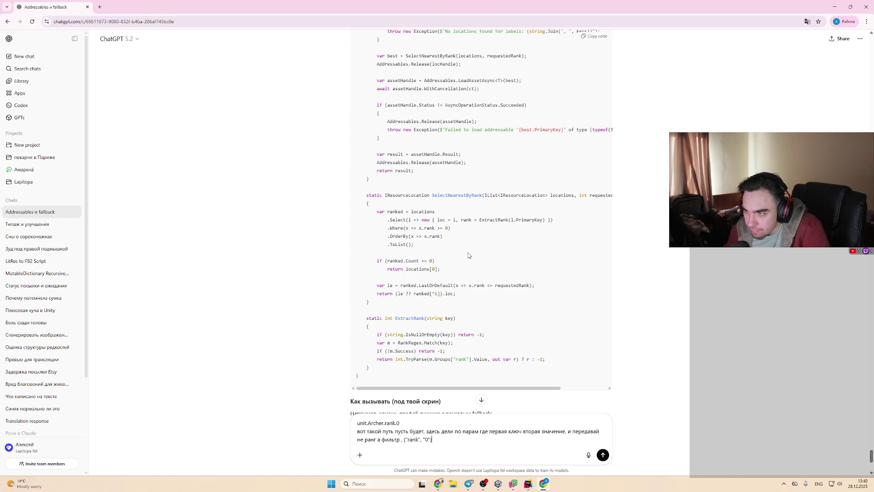
scroll(468, 255, "down", 2)
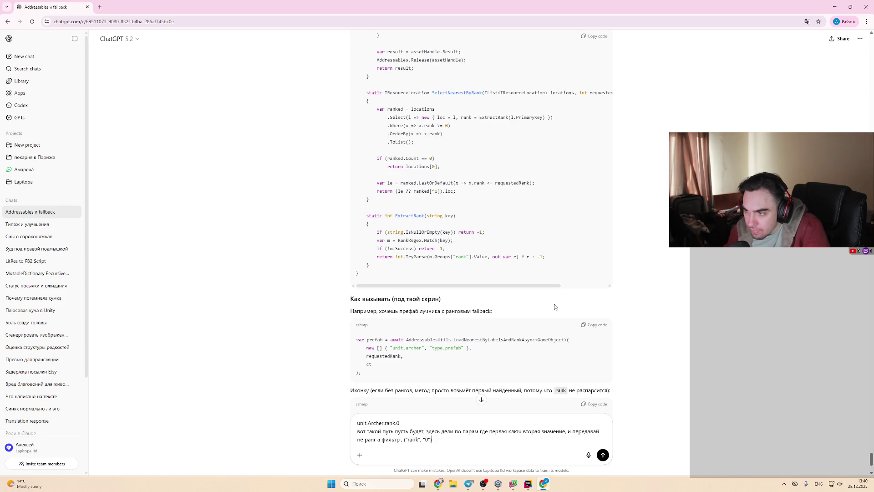
scroll(553, 305, "down", 1)
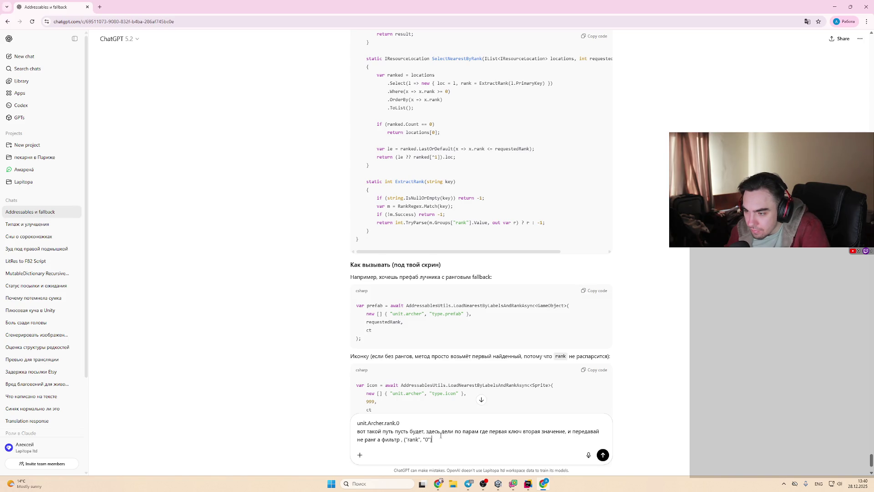
mouse_move(452, 443)
left_mouse_down()
mouse_move(453, 432)
mouse_move(426, 434)
left_mouse_up()
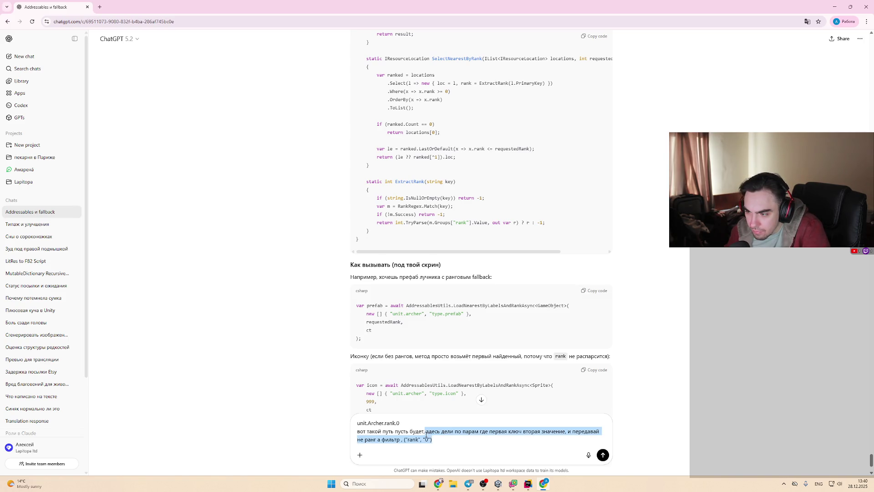
key("BackSpace")
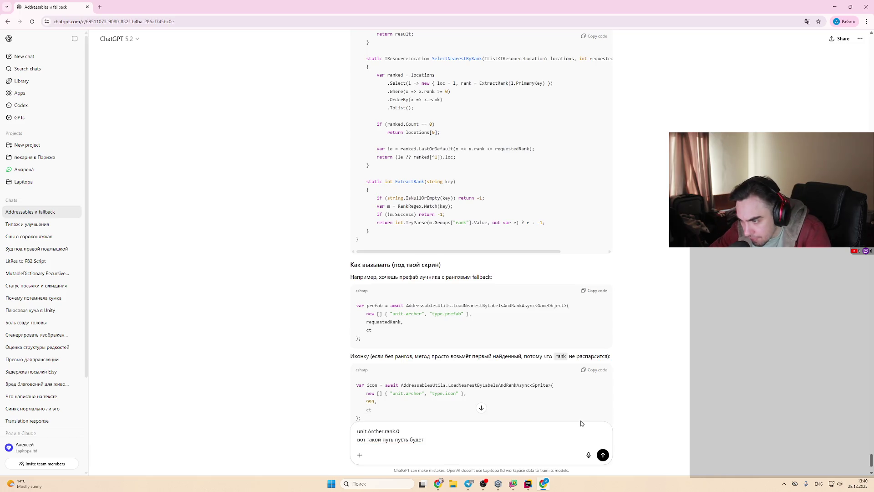
key("Return")
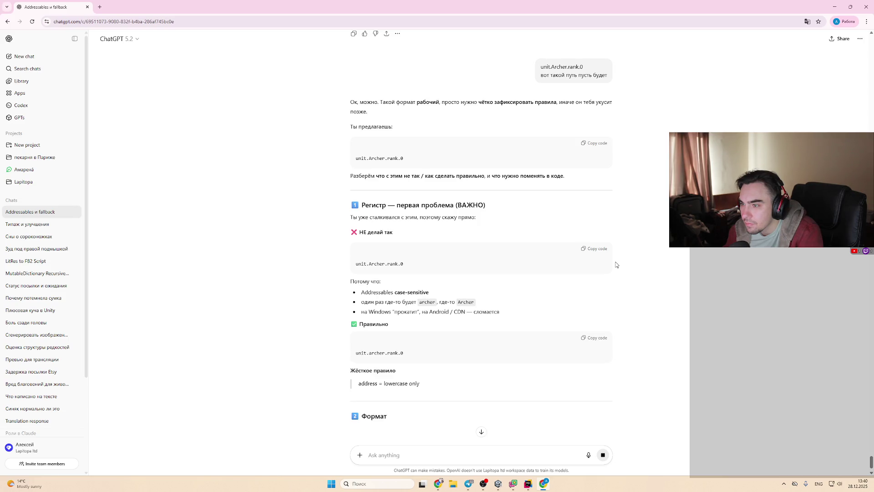
Step: Read through the reply on lowercase addresses, the new rank regex and Android/CDN warnings
left_click_drag(396, 233, 428, 261)
left_click(433, 266)
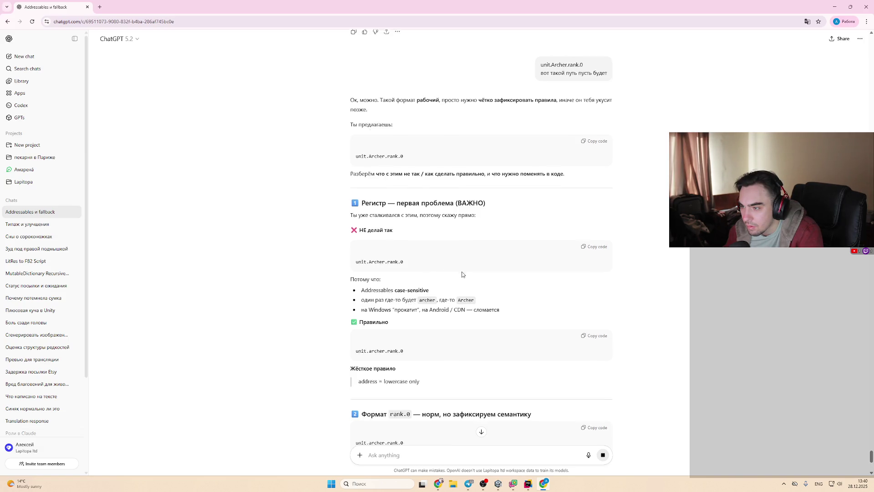
scroll(487, 309, "down", 1)
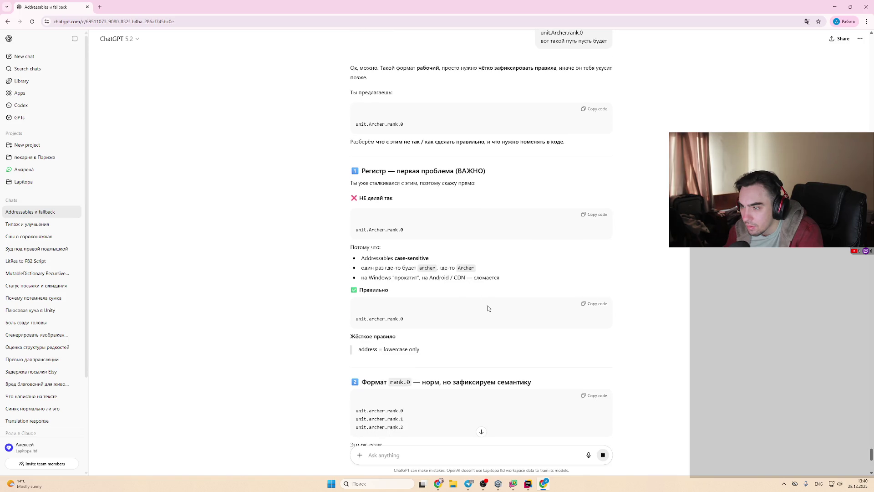
scroll(487, 309, "down", 2)
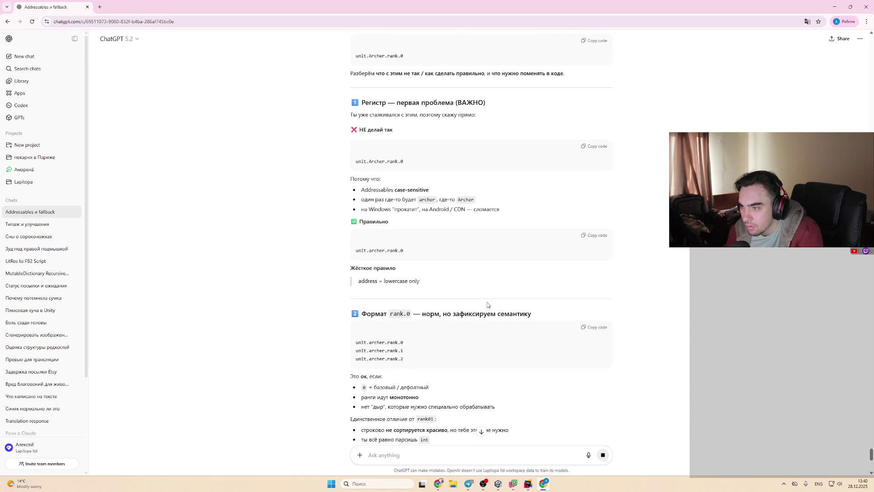
scroll(487, 304, "down", 1)
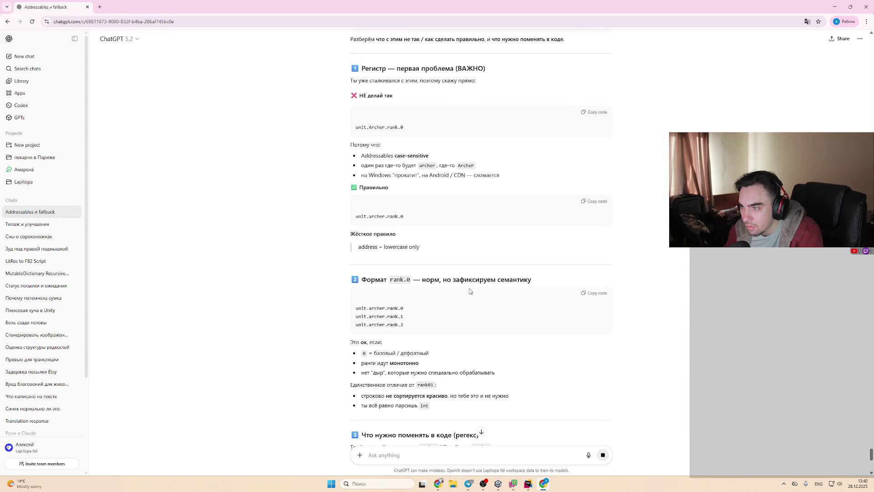
left_click_drag(414, 175, 519, 186)
scroll(516, 184, "down", 1)
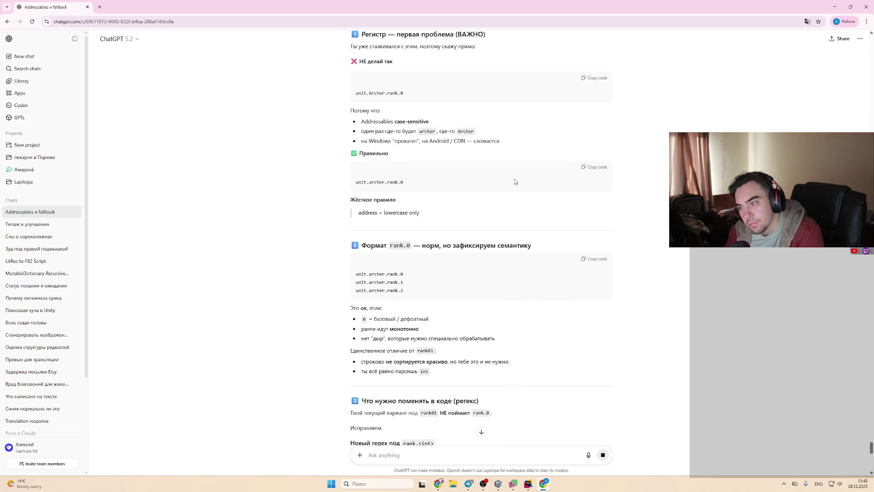
scroll(514, 183, "down", 3)
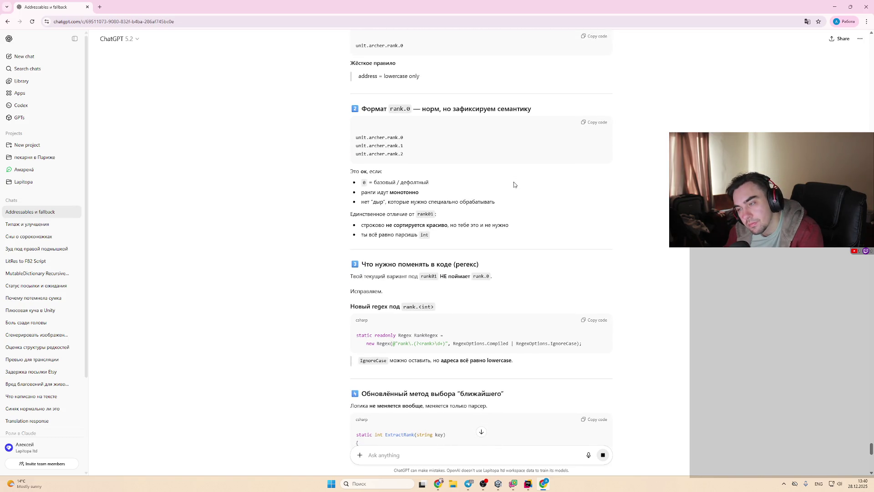
scroll(515, 185, "up", 7)
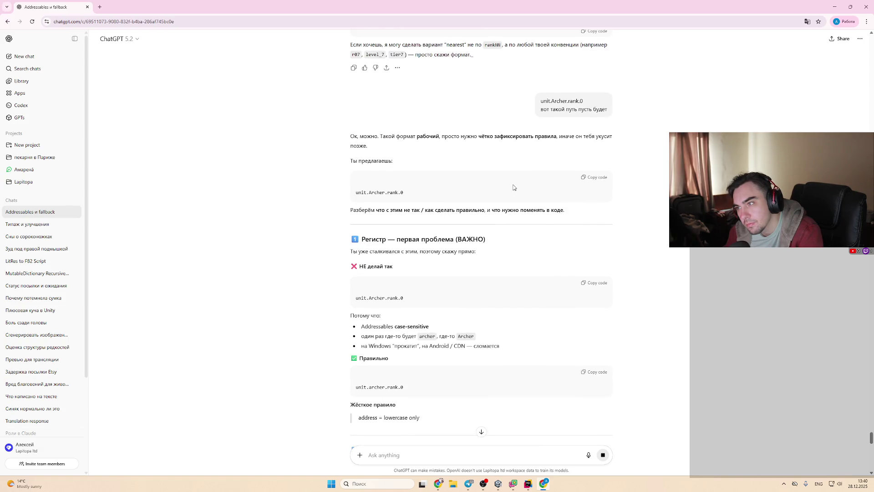
scroll(513, 187, "down", 7)
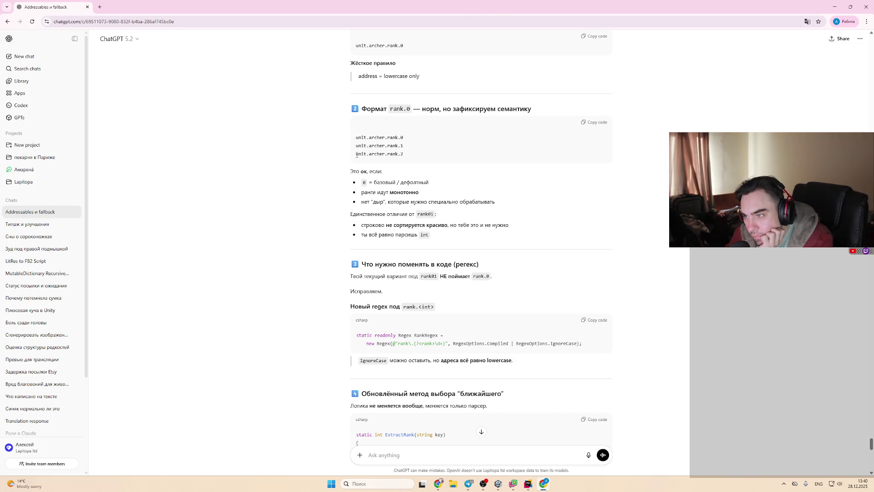
scroll(357, 155, "down", 2)
scroll(362, 150, "down", 1)
scroll(363, 148, "down", 3)
Step: Begin a follow-up asking for a method, then start a 'camel' search in a new tab
type("g")
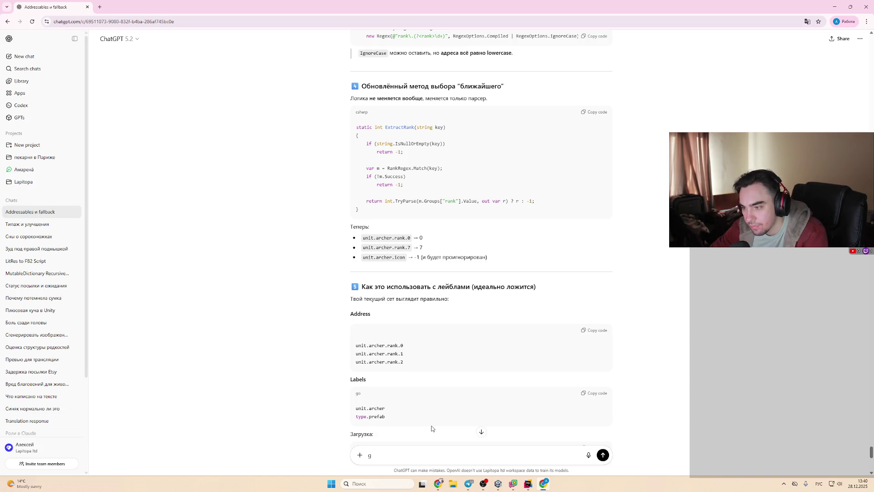
type("bibиши тог")
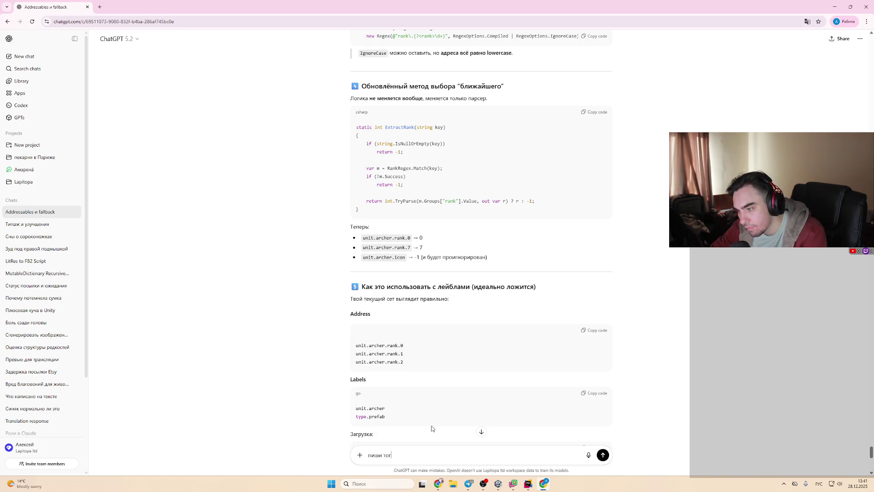
type("да метод который")
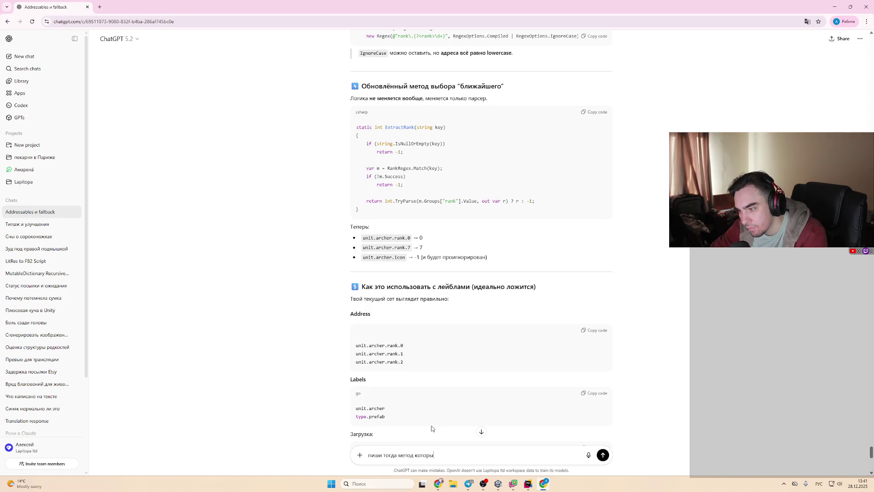
key("alt+shift")
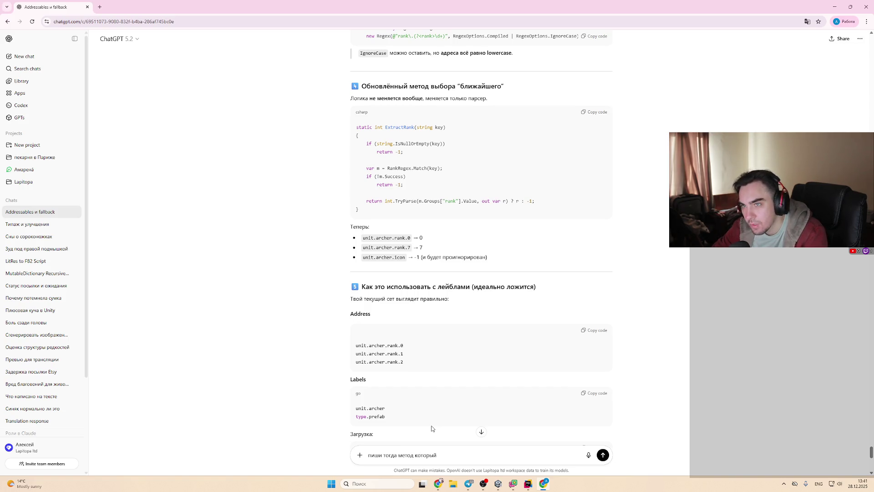
key("ctrl+t")
type("camn")
key("BackSpace")
Step: Search Google for 'camel case' and then 'pascal case'
type("el case")
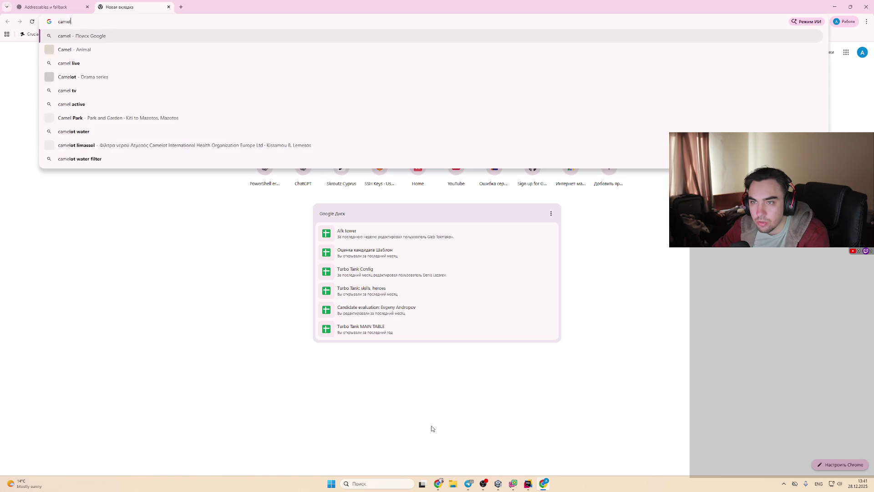
key("Return")
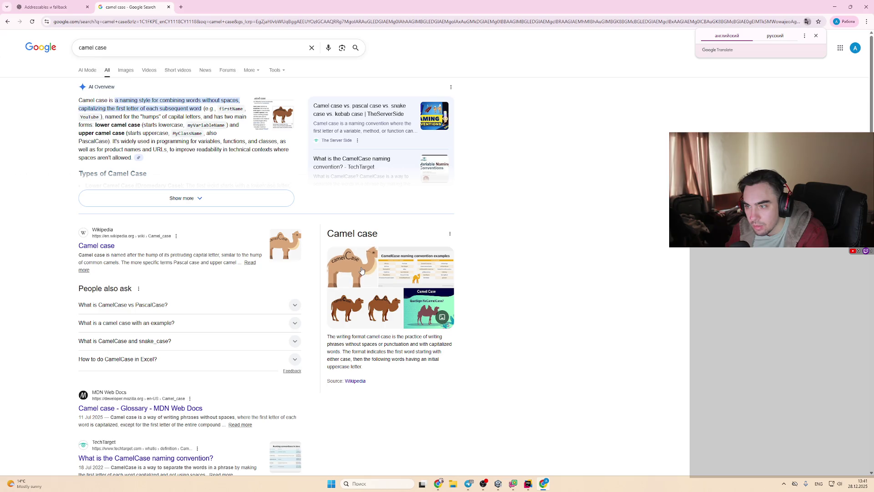
triple_click(133, 56)
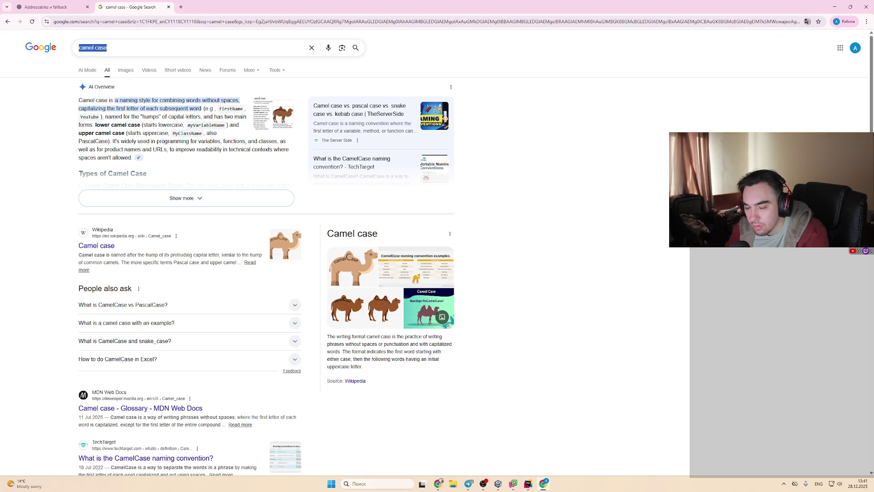
type("pascal case")
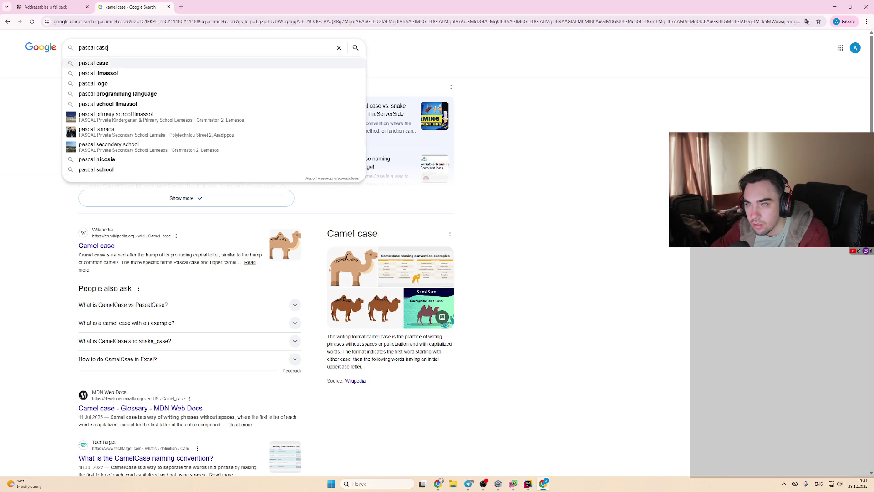
key("Return")
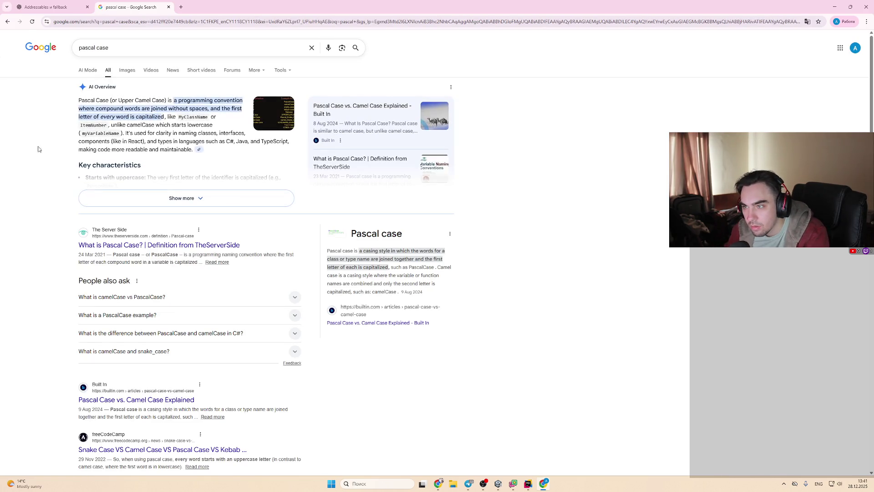
Step: View a naming-conventions chart in Images, close the tab, and add 'из паскал' to the draft
left_click(127, 71)
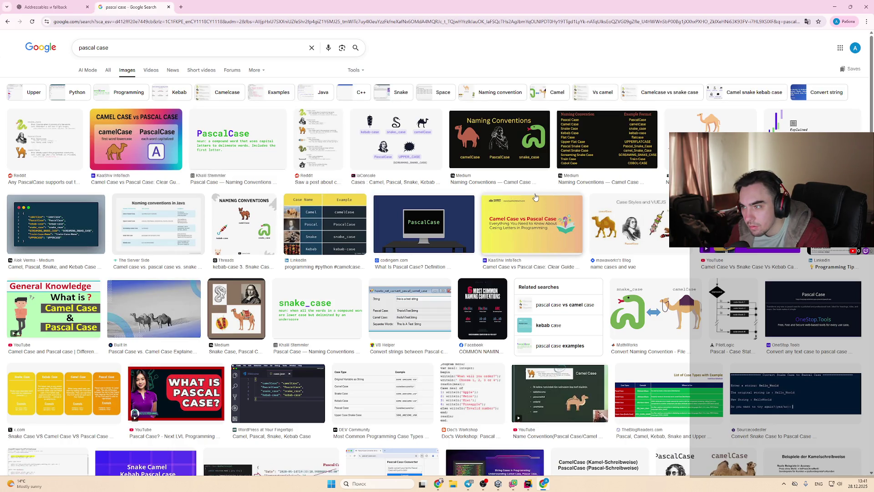
left_click(531, 175)
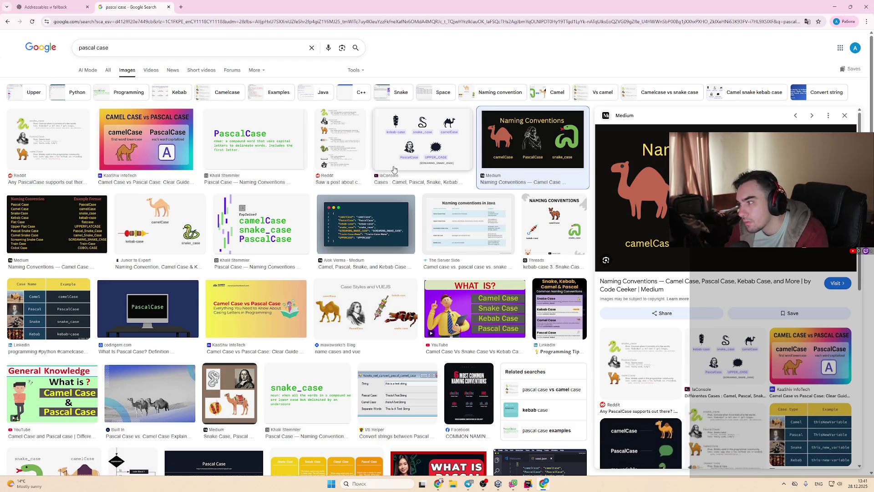
key("ctrl+w")
key("alt+shift")
type("из паскал")
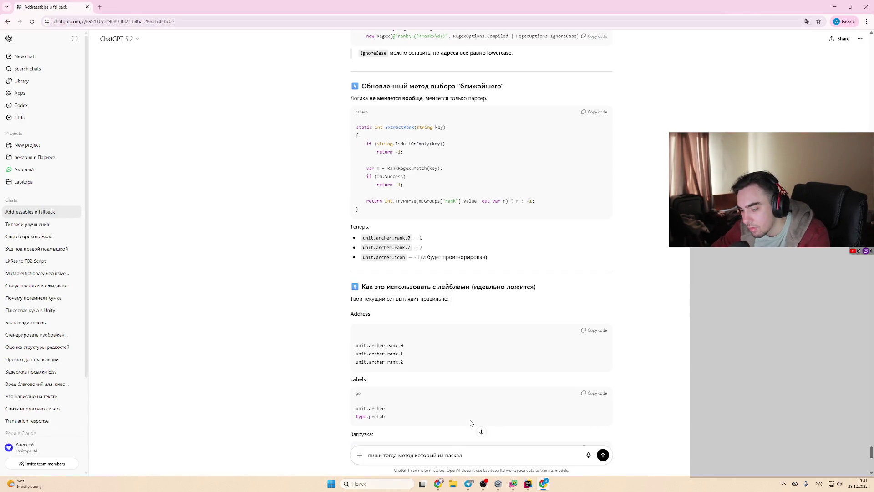
Step: Finish and send the request for an extension method converting any case to snake_case
key("BackSpace")
key("BackSpace")
key("BackSpace")
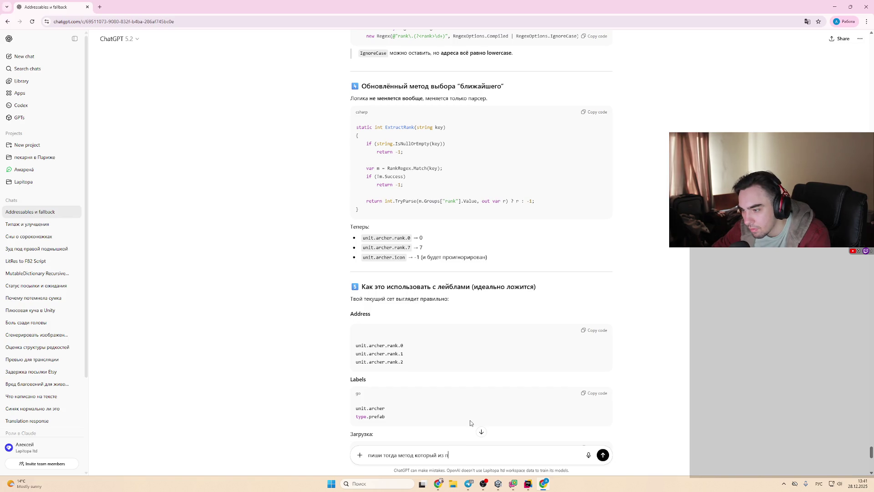
type("юбого кейса")
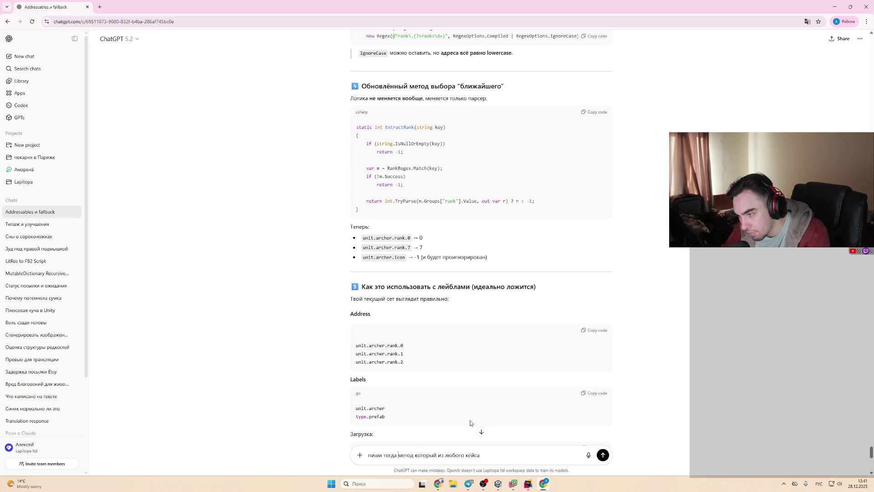
type(" расширен")
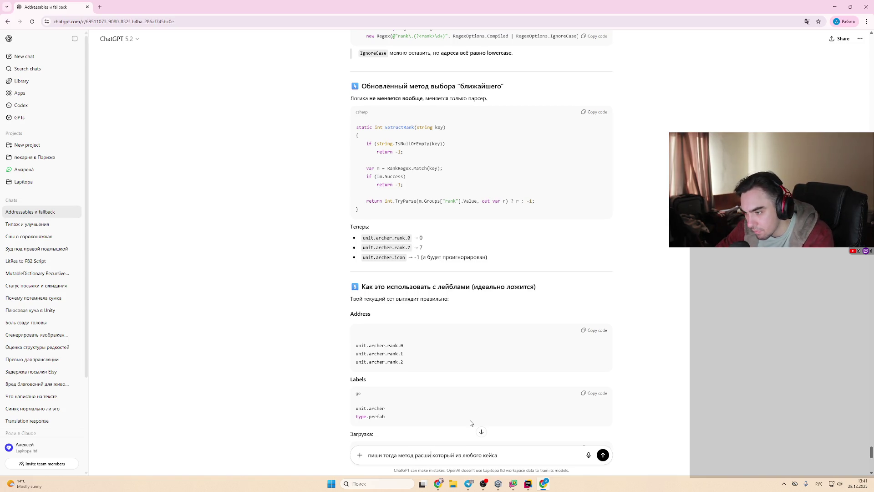
type("ия")
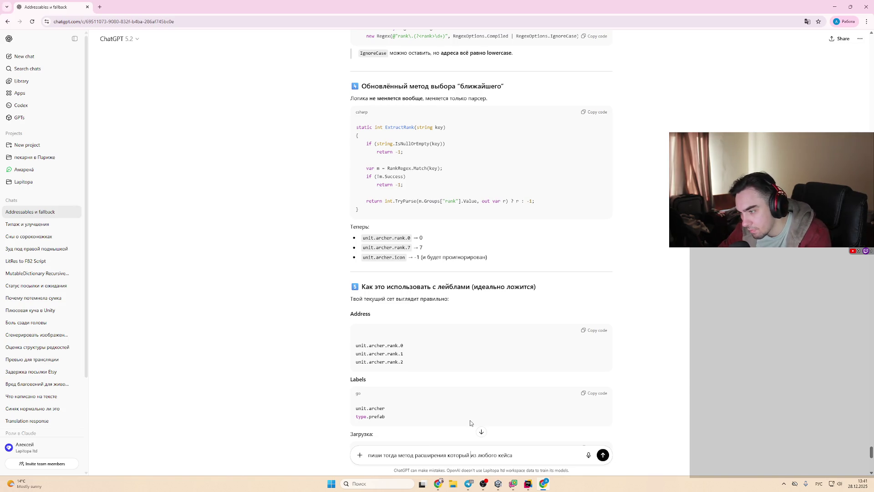
type(" вsnake")
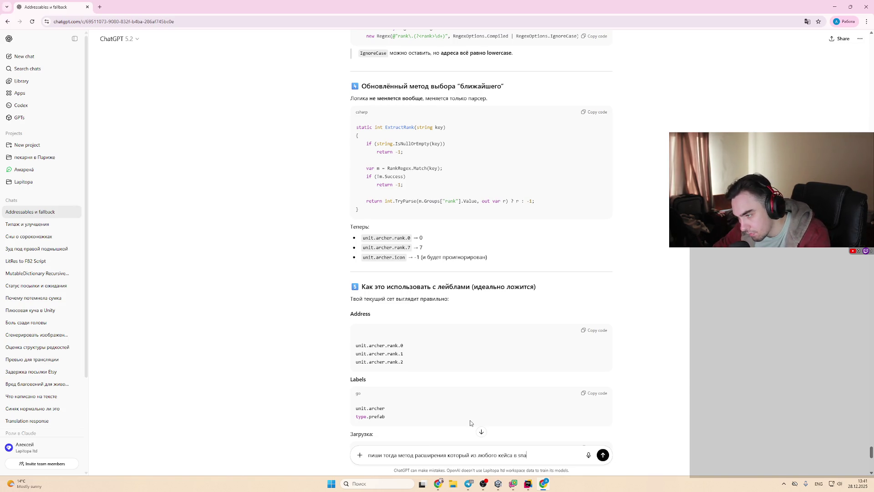
type("kace")
key("Return")
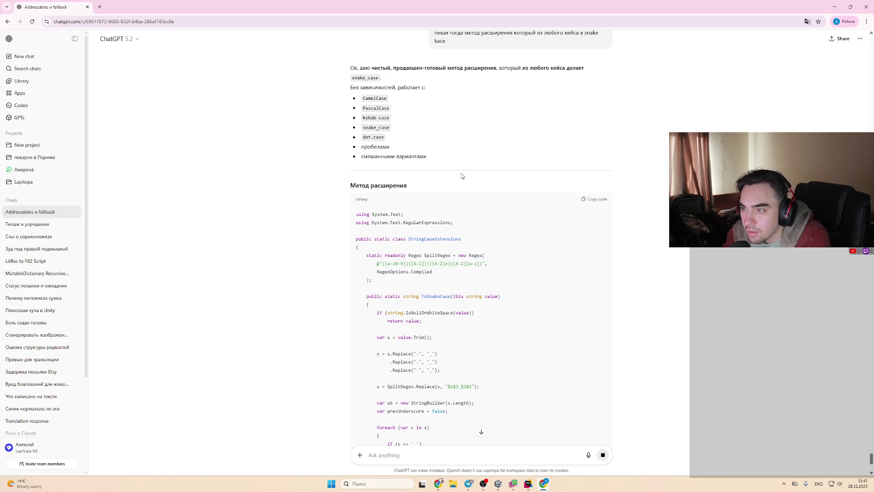
Step: Review the returned ToSnakeCase extension and switch back to the Unity editor
scroll(462, 176, "down", 6)
scroll(476, 214, "up", 6)
scroll(476, 214, "down", 7)
scroll(474, 196, "up", 5)
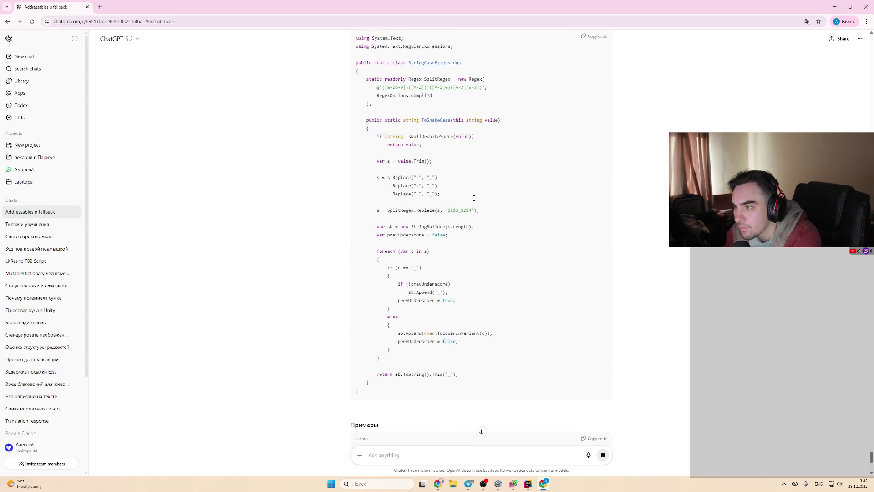
scroll(474, 200, "down", 2)
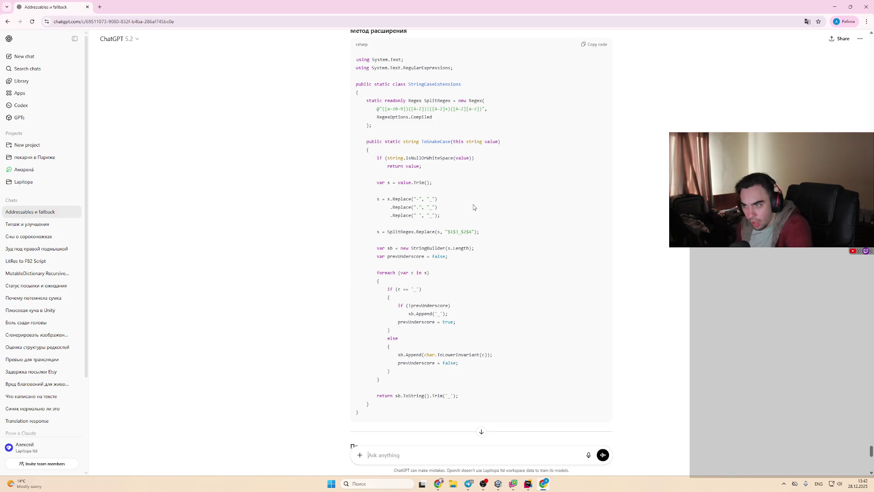
left_click(499, 484)
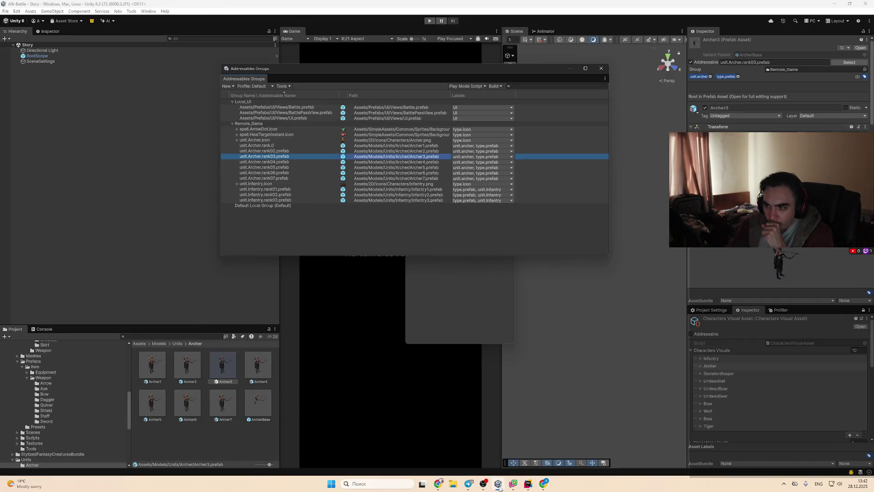
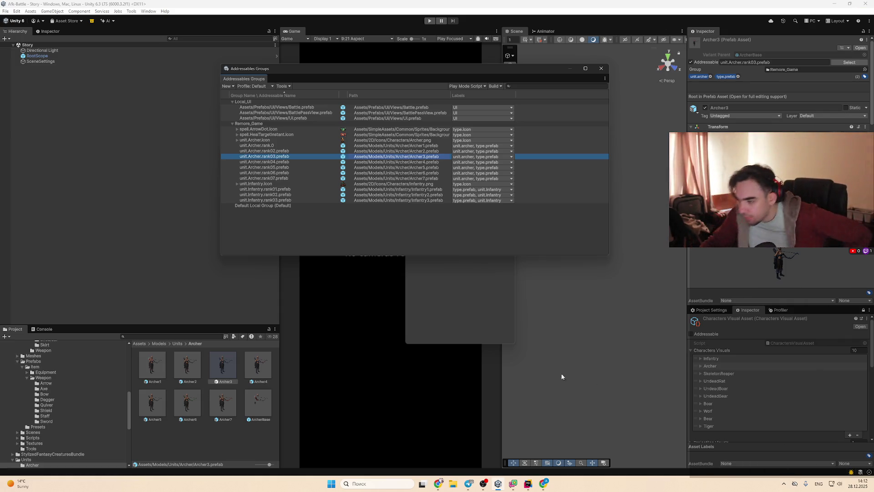
Step: Switch from the Unity Editor to the browser showing the Asset Store New Year Sale
left_click(437, 484)
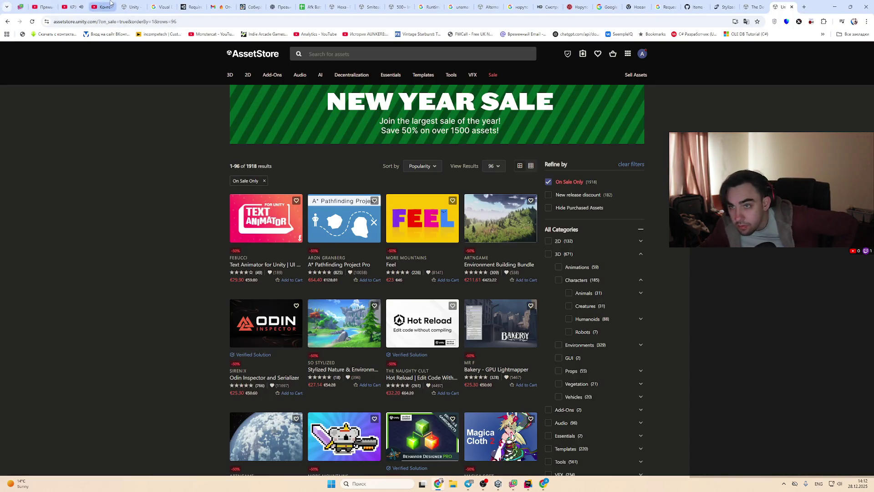
Step: Open the YouTube home page in a new browser tab
left_click(102, 7)
left_click(81, 4)
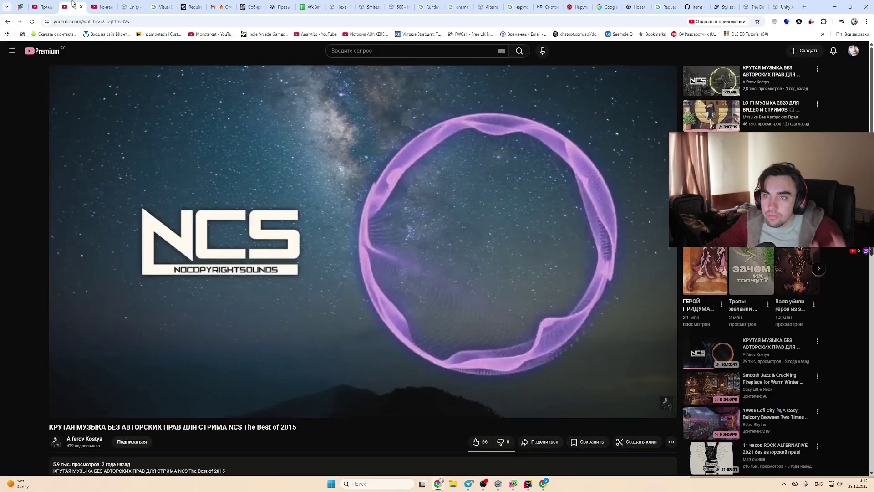
middle_click(41, 50)
left_click(102, 3)
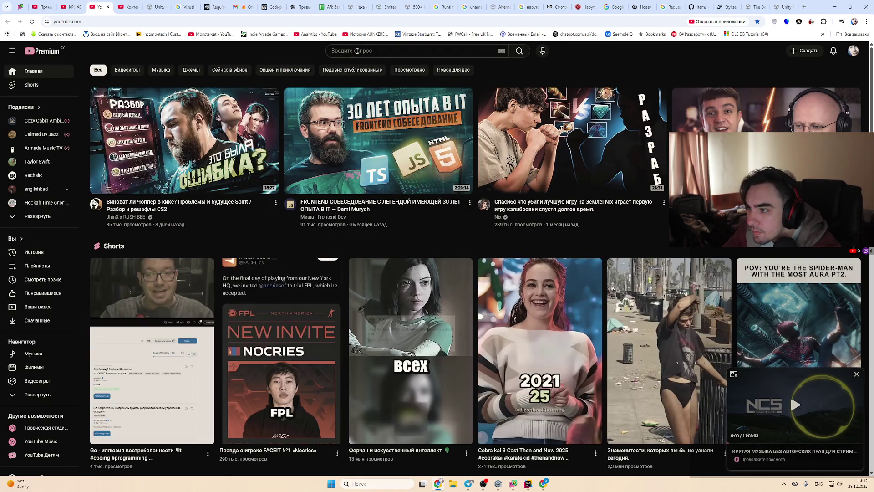
Step: Search YouTube for 'unity shader graph ui'
left_click(361, 46)
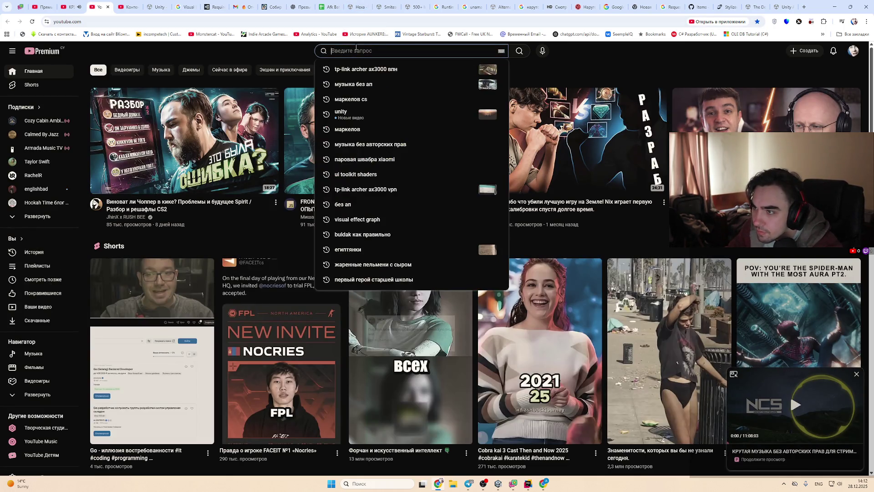
type("unity")
type(" 6.3")
key("BackSpace")
key("BackSpace")
key("BackSpace")
type("s")
key("BackSpace")
type("gra")
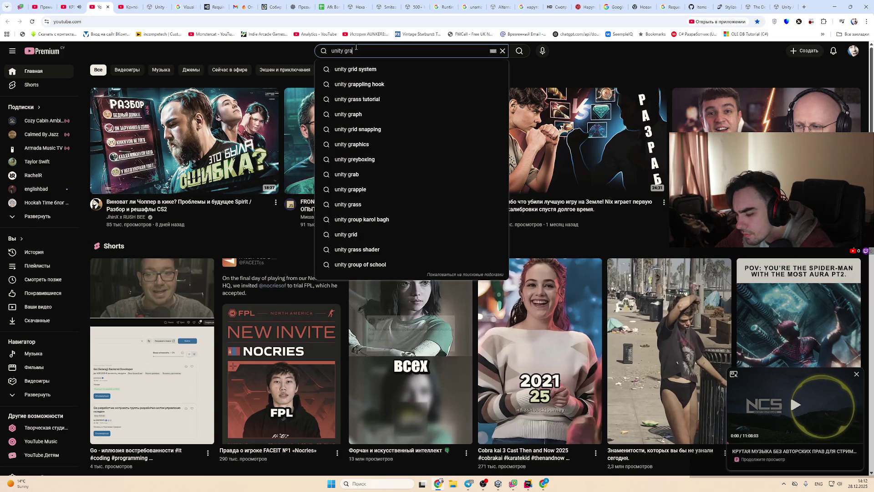
type("ph ui")
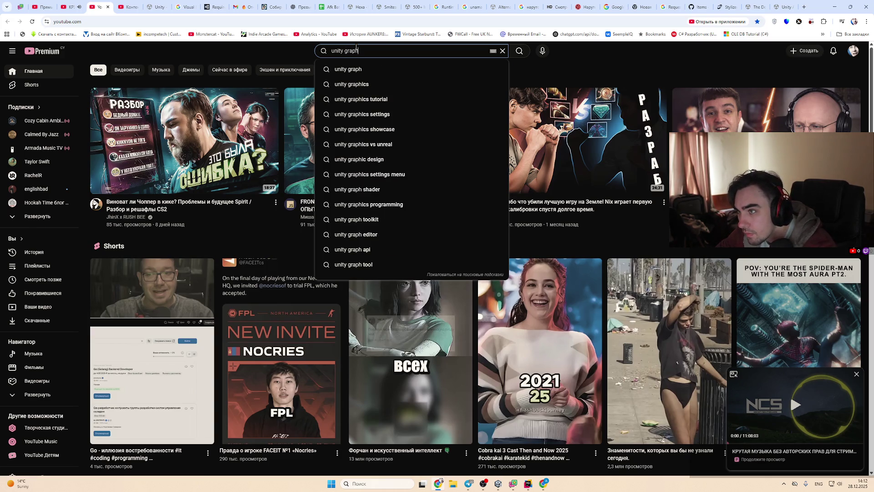
key("Down")
key("Return")
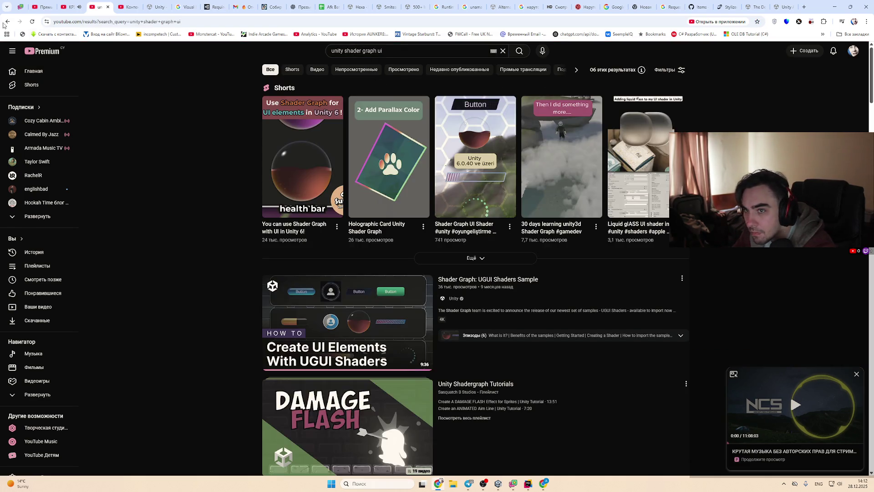
Step: Play the SunnyValleyStudio Short 'You can use Shader Graph with UI in Unity 6!'
key("alt+Tab")
key("alt+Tab")
middle_click(9, 21)
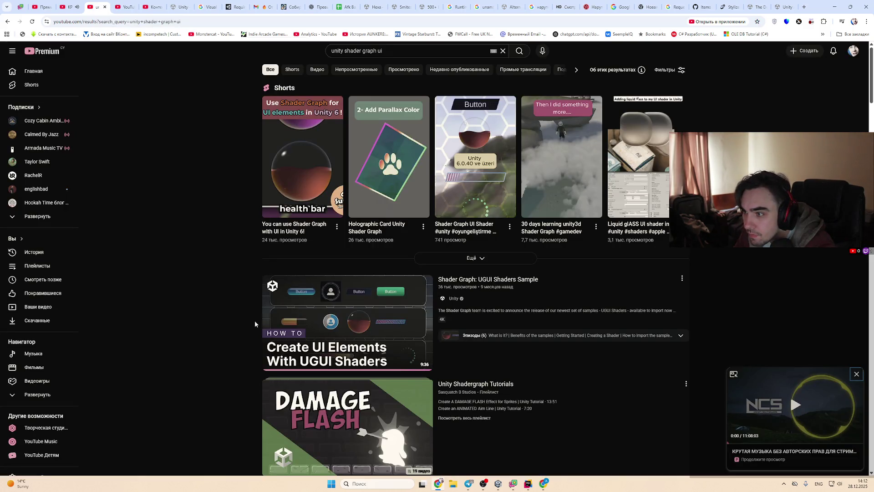
mouse_move(403, 197)
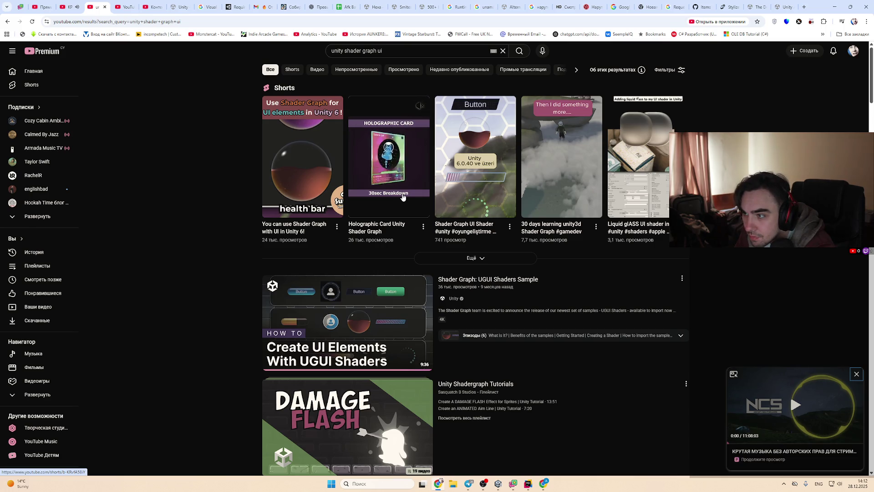
mouse_move(293, 197)
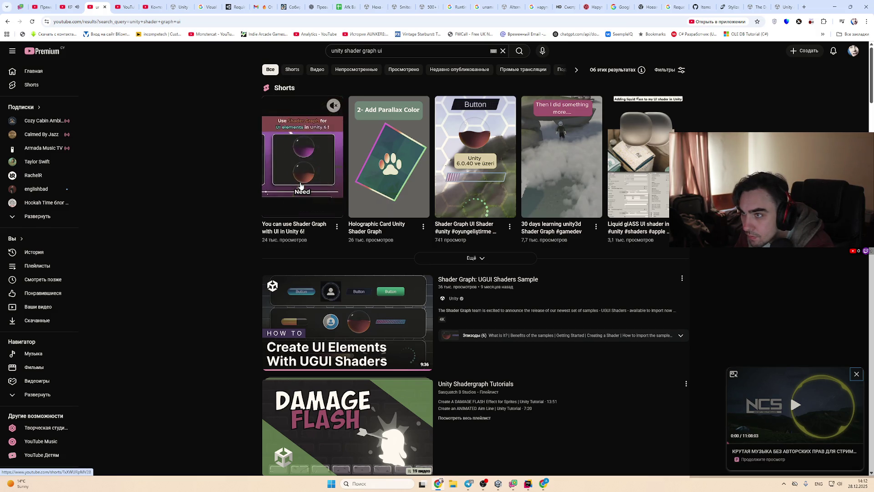
key("ctrl+Tab")
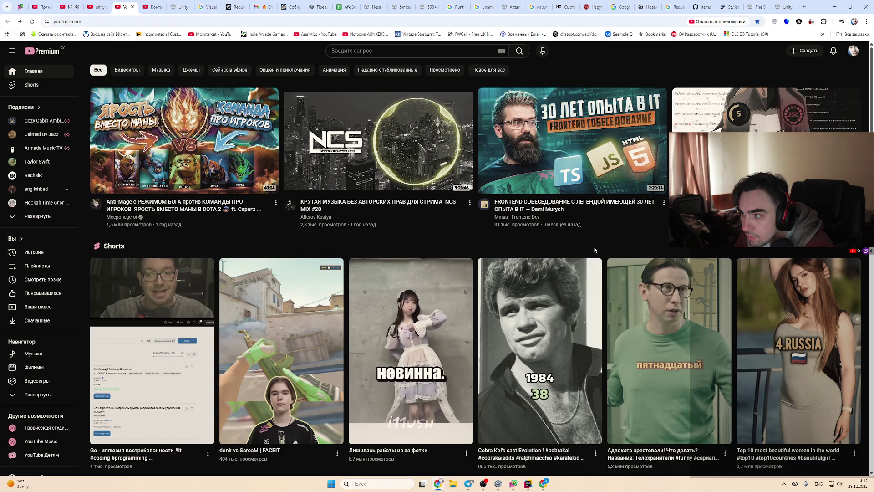
key("ctrl+shift+Tab")
left_click(316, 193)
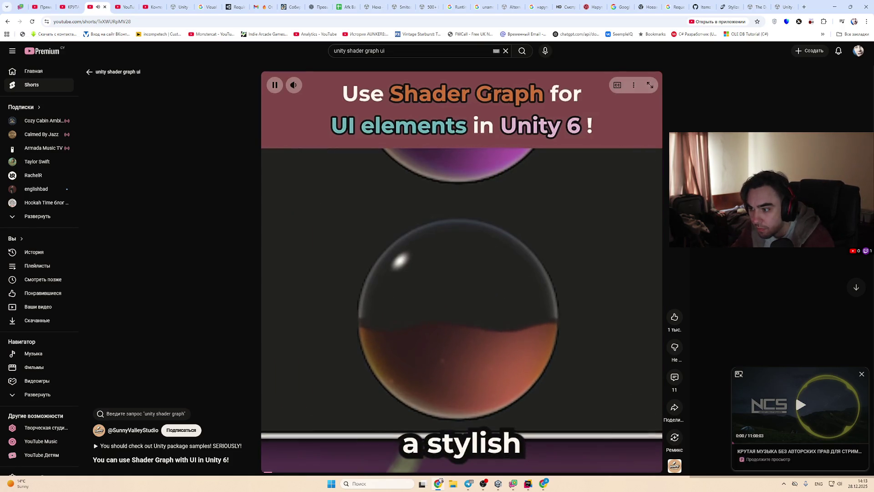
Step: Return to the search results, scroll down and open Binary Lunar's Shiny UI Canvas Shader Graph video
key("alt+Left")
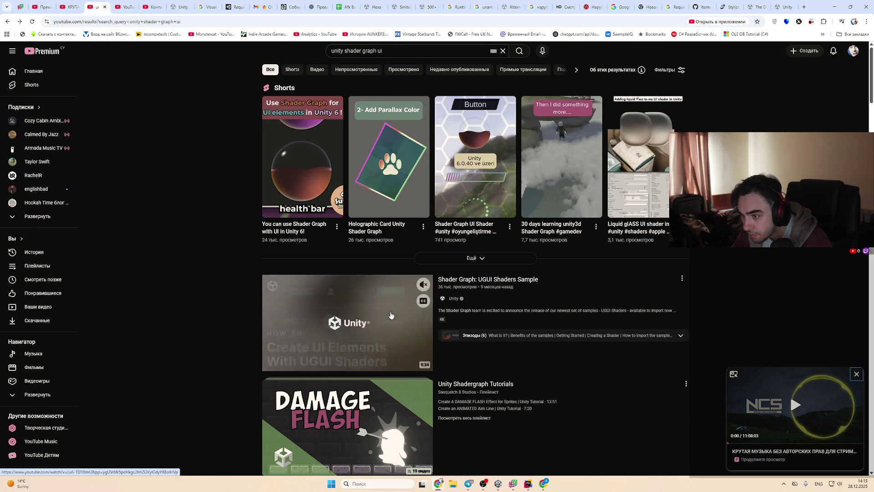
scroll(153, 369, "down", 1)
scroll(159, 365, "down", 1)
scroll(164, 362, "down", 1)
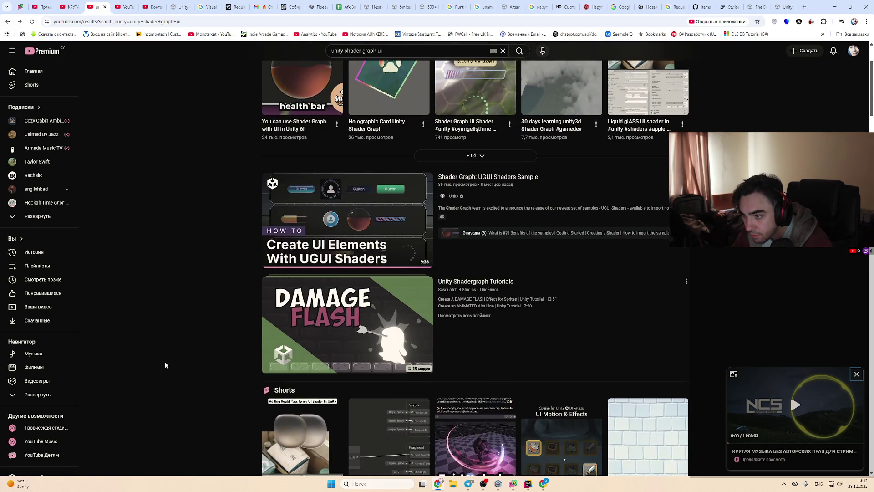
scroll(167, 364, "down", 2)
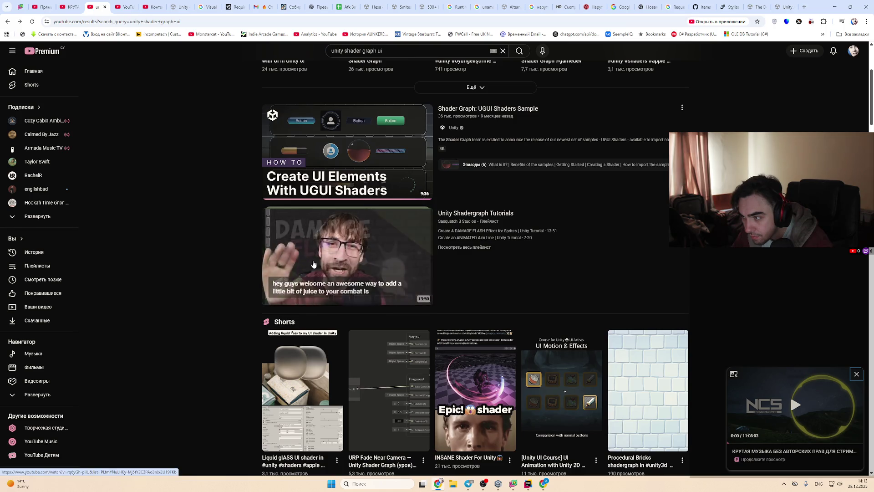
scroll(173, 283, "down", 4)
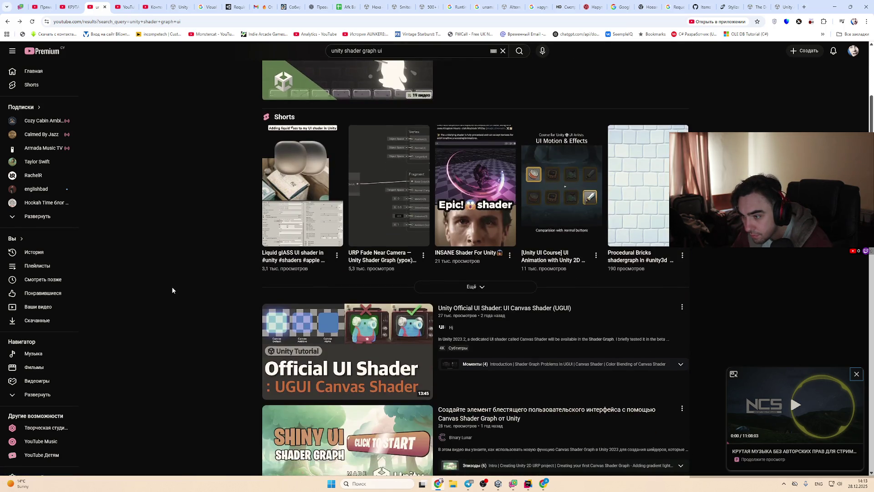
scroll(173, 290, "down", 2)
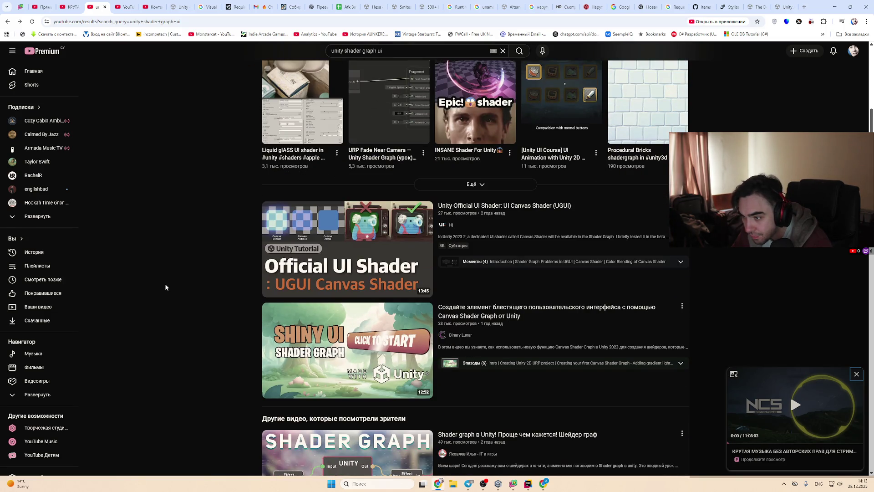
scroll(164, 283, "down", 1)
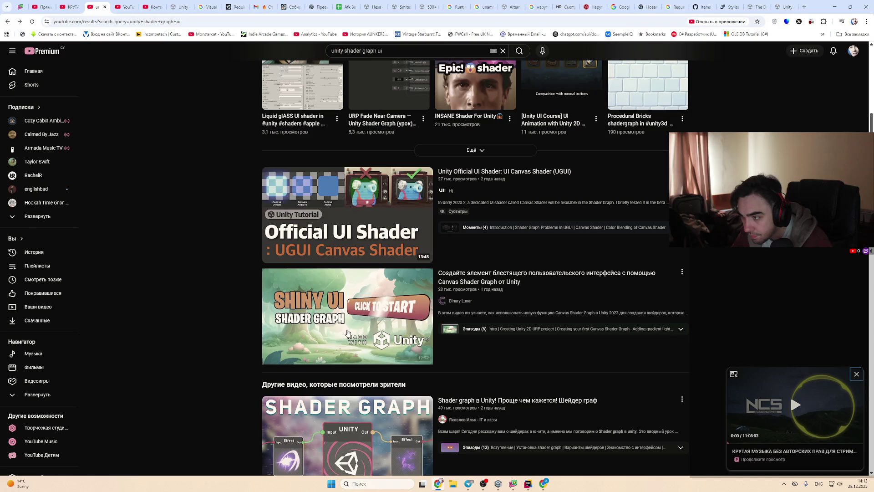
left_click(380, 289)
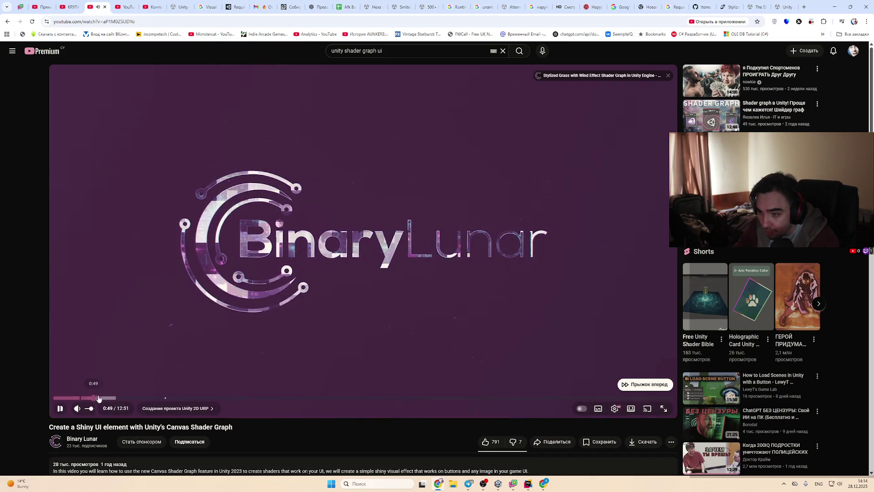
Step: Scrub the Shiny UI tutorial ahead to the Shader Graph section with UV, Split and Preview nodes
left_click(93, 398)
left_click(115, 399)
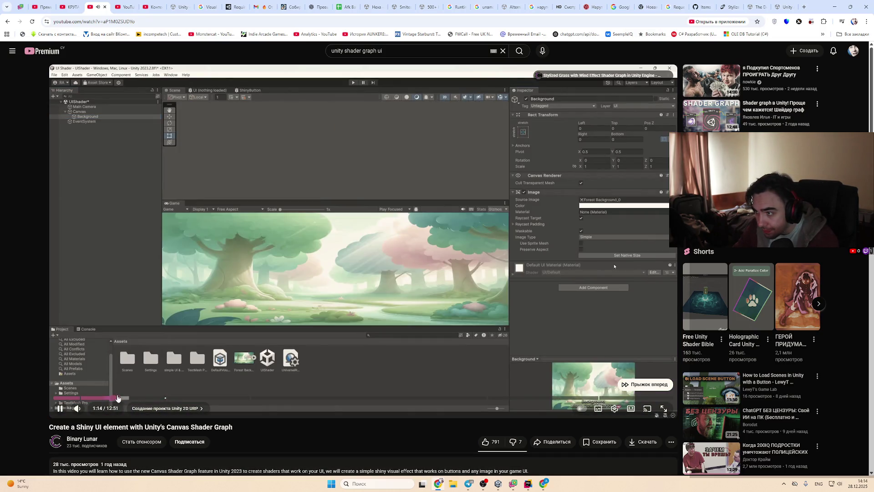
left_click(149, 397)
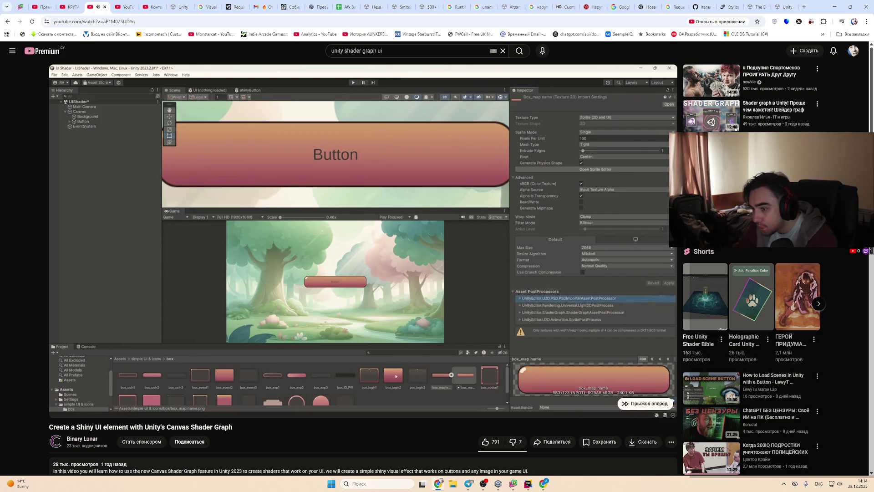
left_click(181, 401)
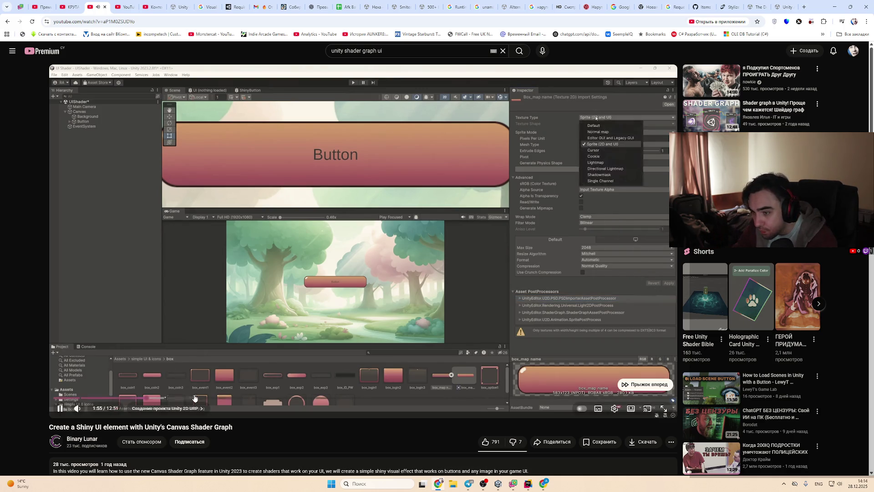
mouse_move(181, 401)
left_mouse_down()
mouse_move(227, 400)
mouse_move(171, 399)
left_mouse_up()
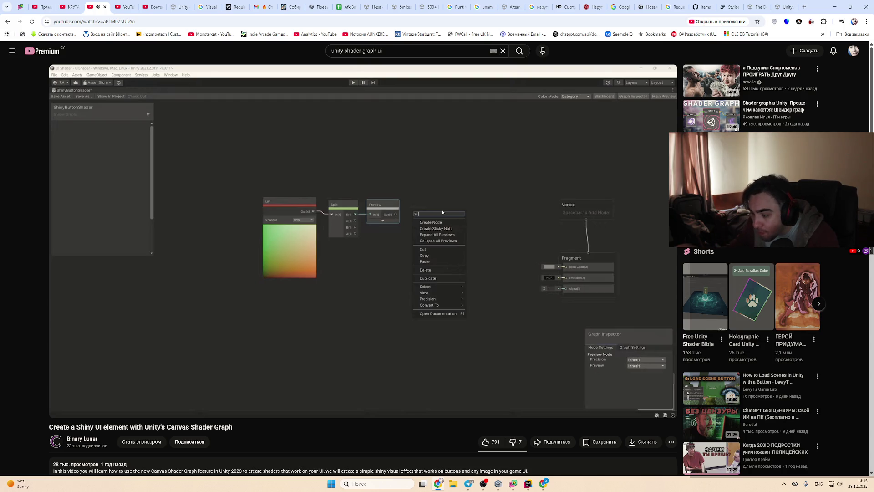
Step: Fine-seek the tutorial, watch through to the button setup, then go back to the results
key("Left")
key("Left")
key("Left")
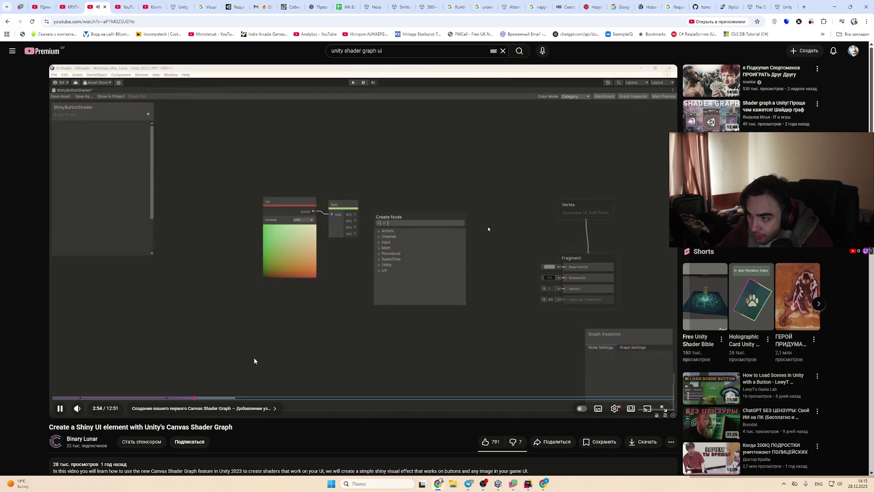
key("Right")
key("Right")
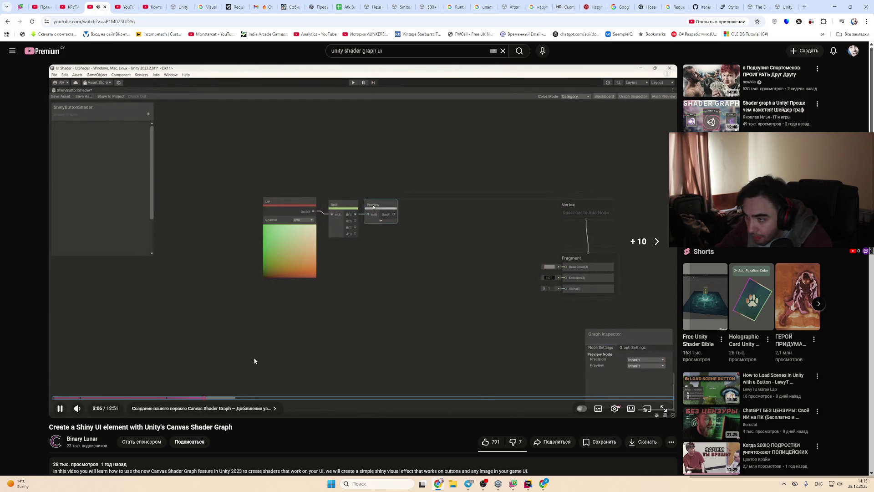
key("Right")
key("Left")
key("Right")
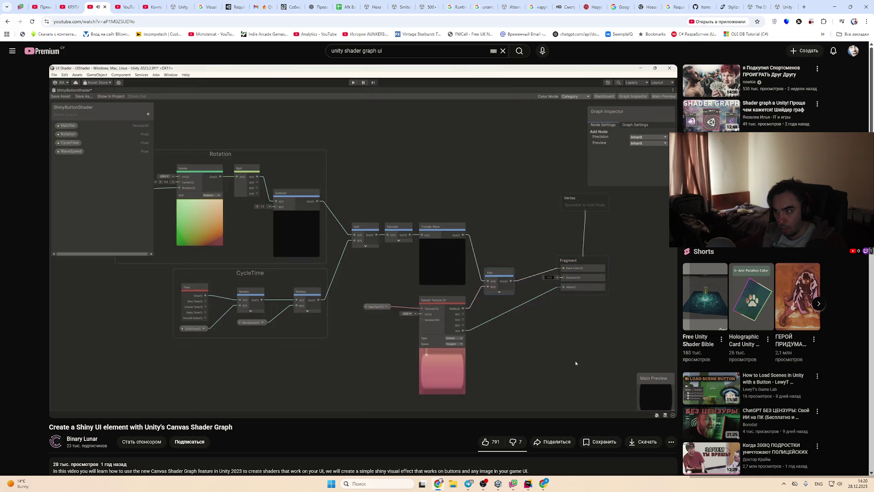
mouse_move(420, 318)
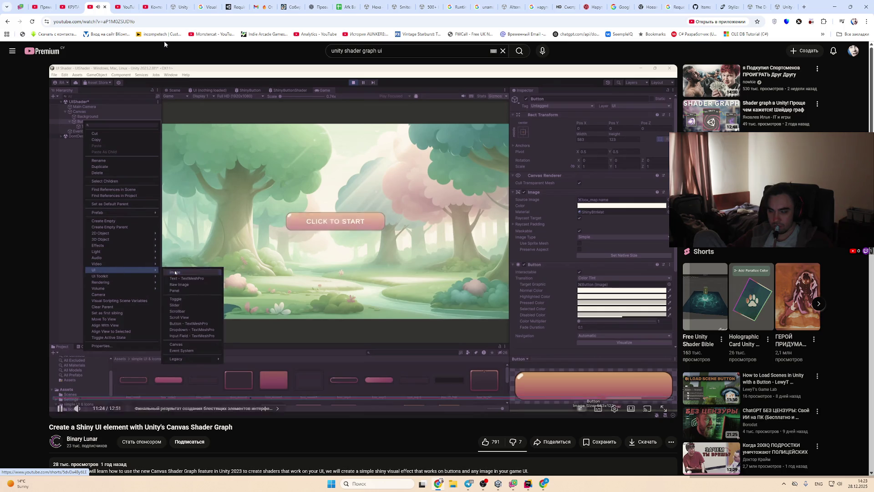
left_click(7, 22)
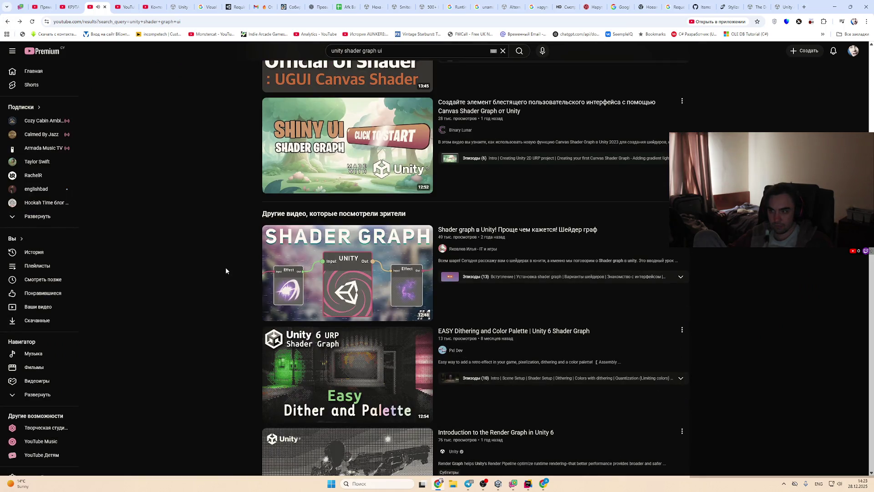
Step: Scroll the results and open the 'Shader graph в Unity! Проще чем кажется!' video
scroll(226, 270, "down", 2)
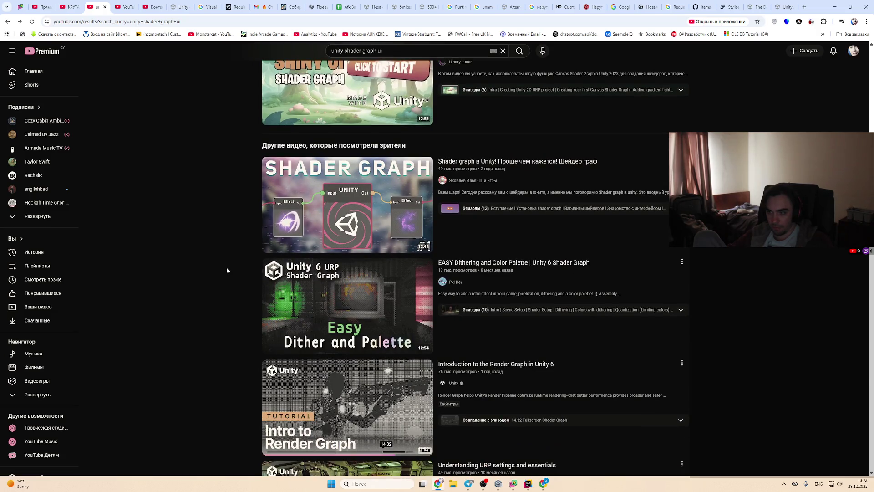
left_click(358, 198)
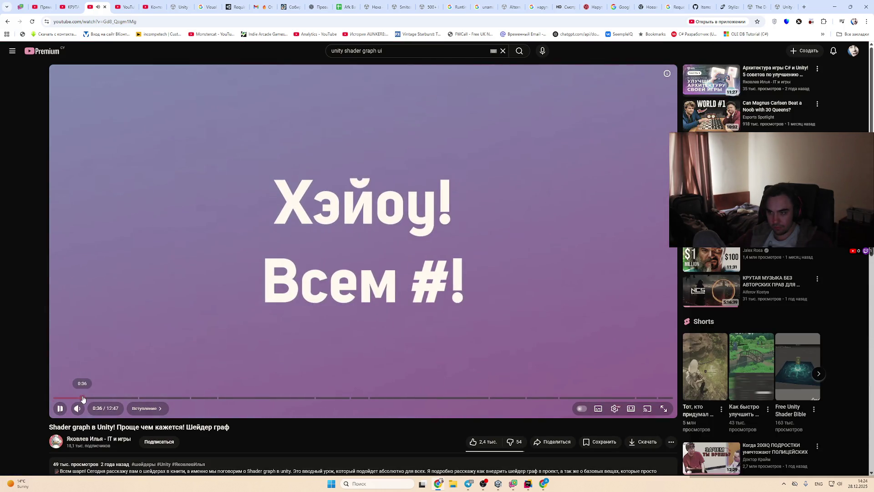
Step: Skim the Russian Shader Graph video to about 1:49, then return to the search results
left_click(82, 398)
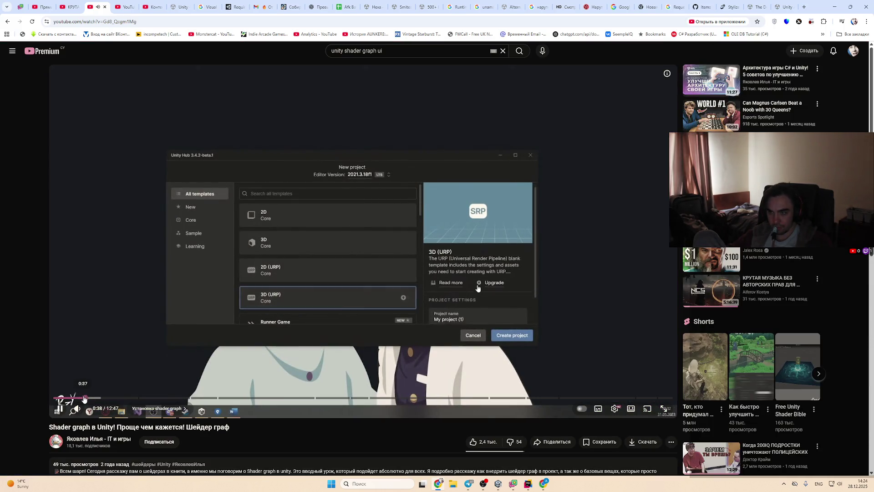
left_click(102, 398)
left_click_drag(123, 399, 194, 403)
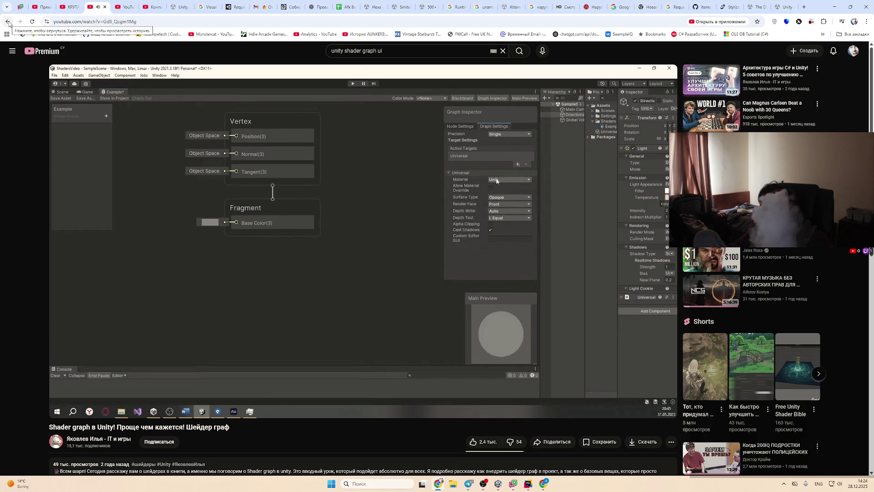
left_click(9, 23)
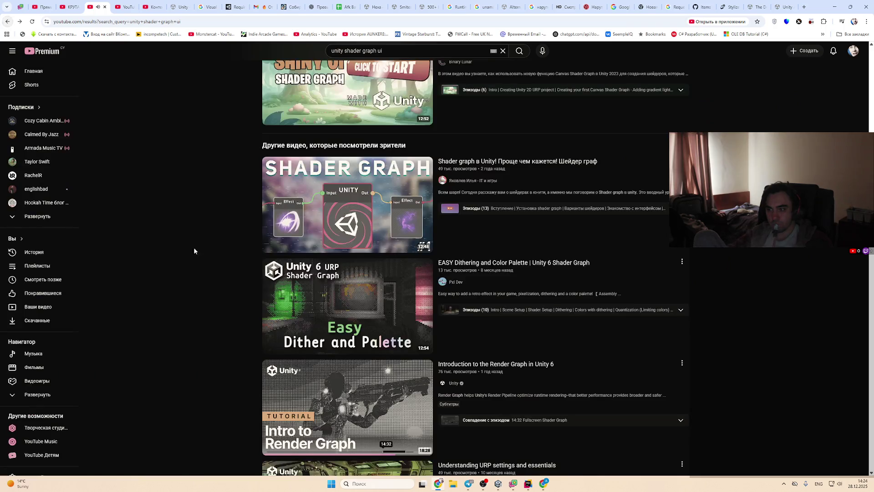
scroll(192, 263, "down", 2)
scroll(184, 256, "down", 4)
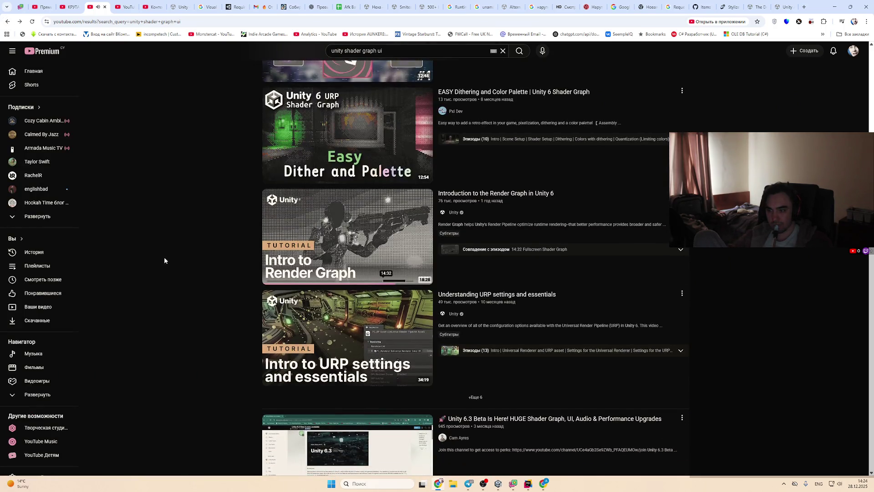
scroll(159, 262, "down", 4)
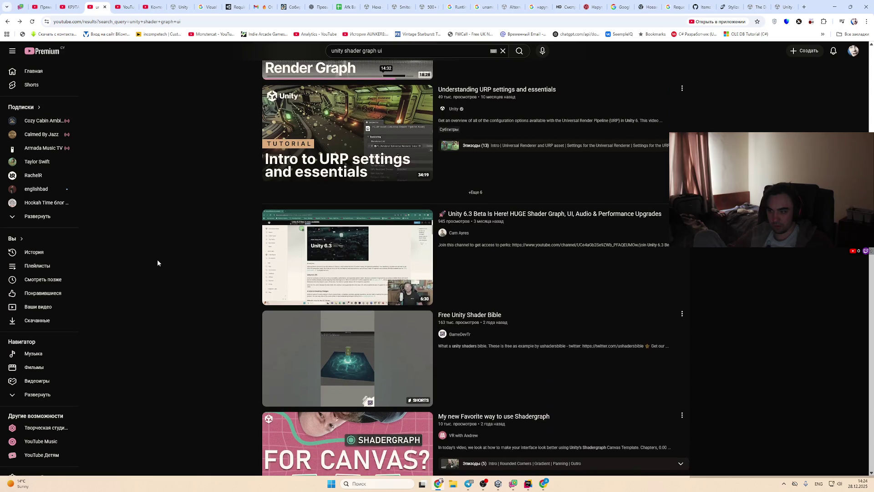
scroll(157, 263, "down", 3)
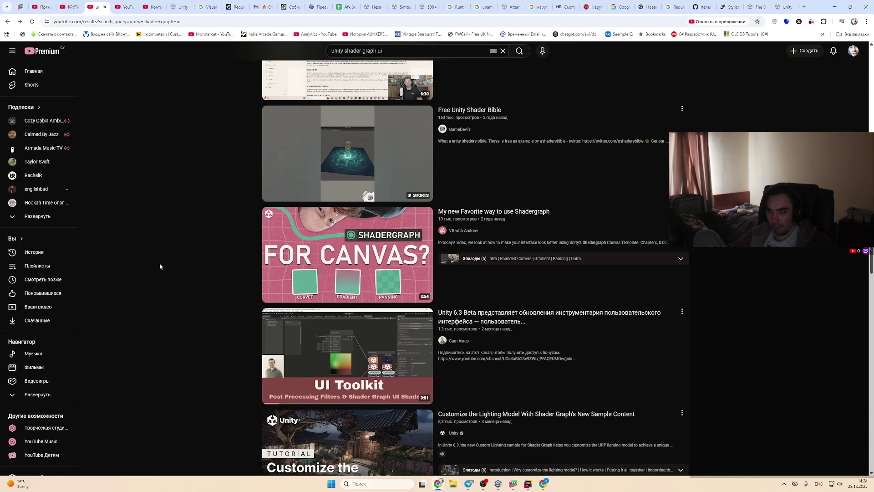
left_click(335, 281)
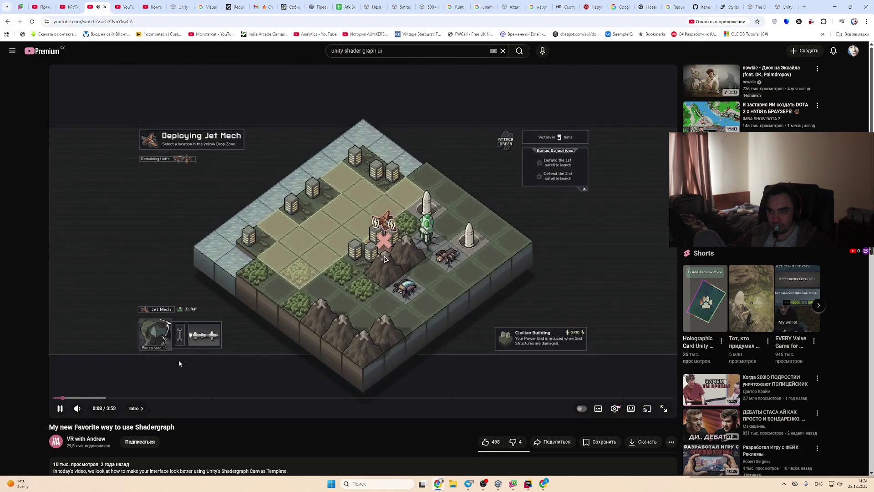
left_click(119, 398)
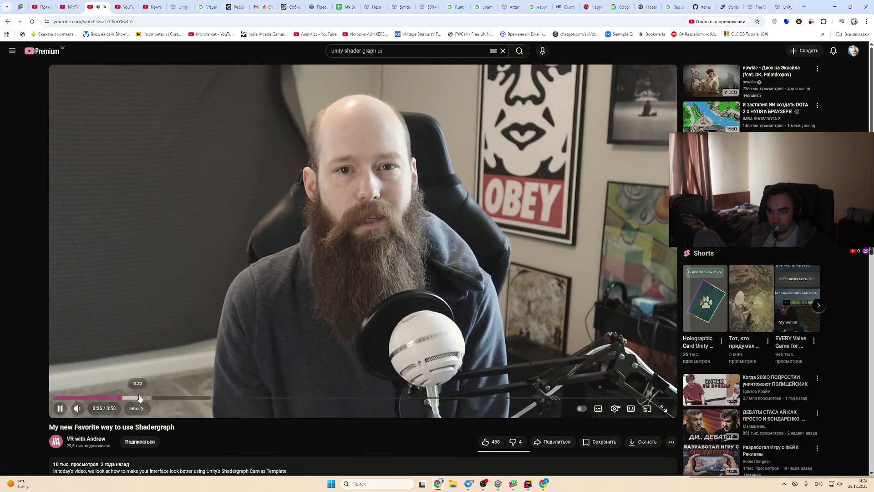
left_click(139, 397)
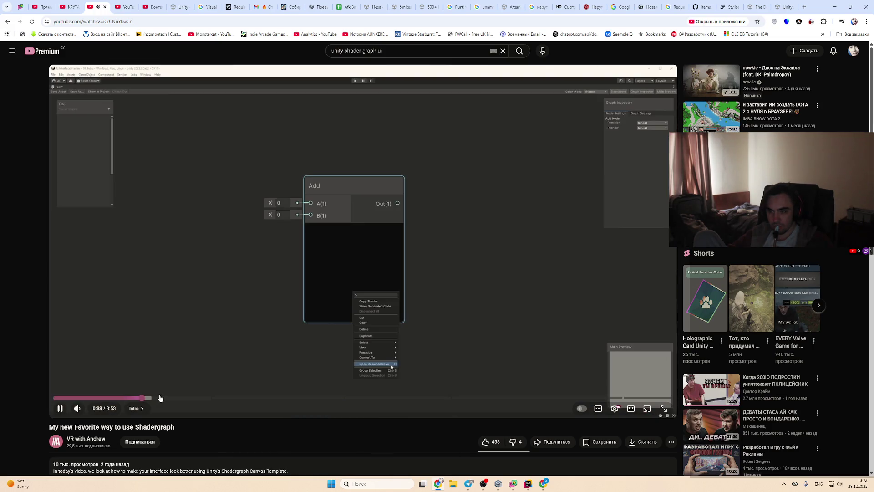
left_click(161, 398)
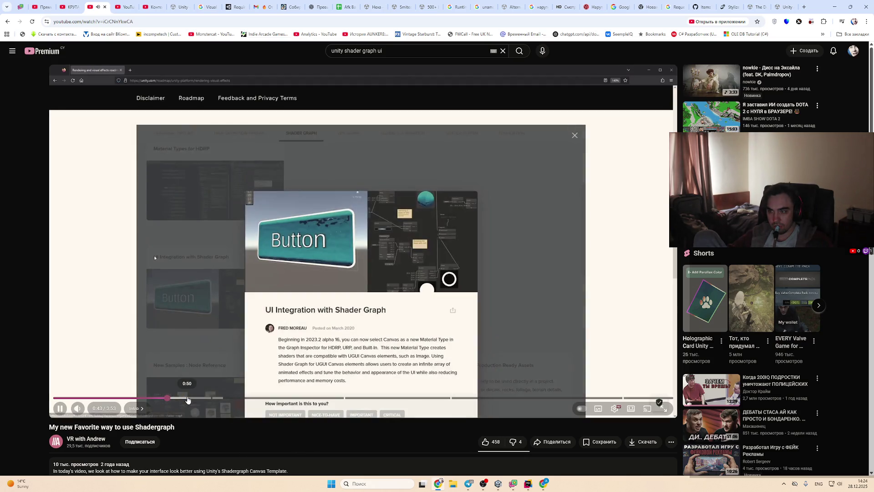
left_click(165, 398)
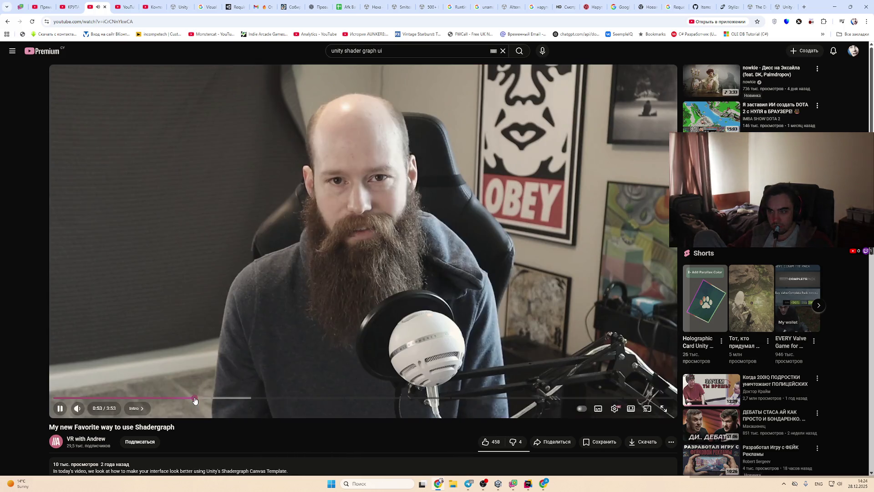
left_click(204, 397)
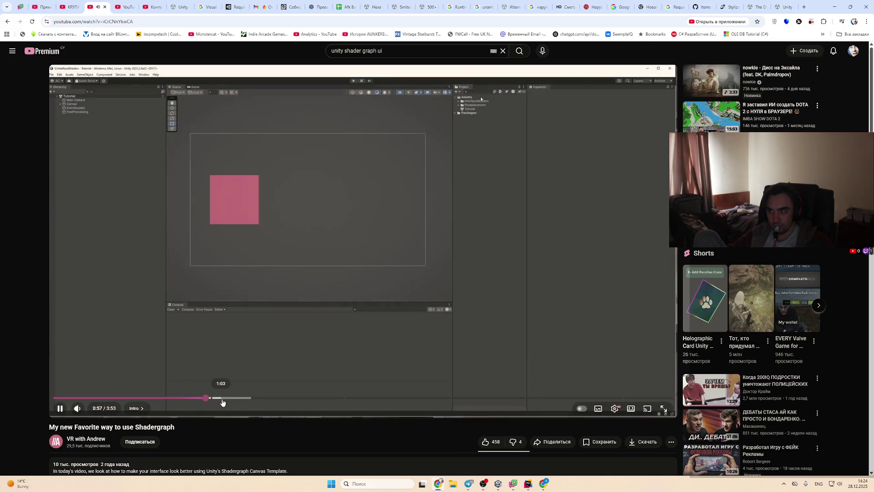
left_click(254, 399)
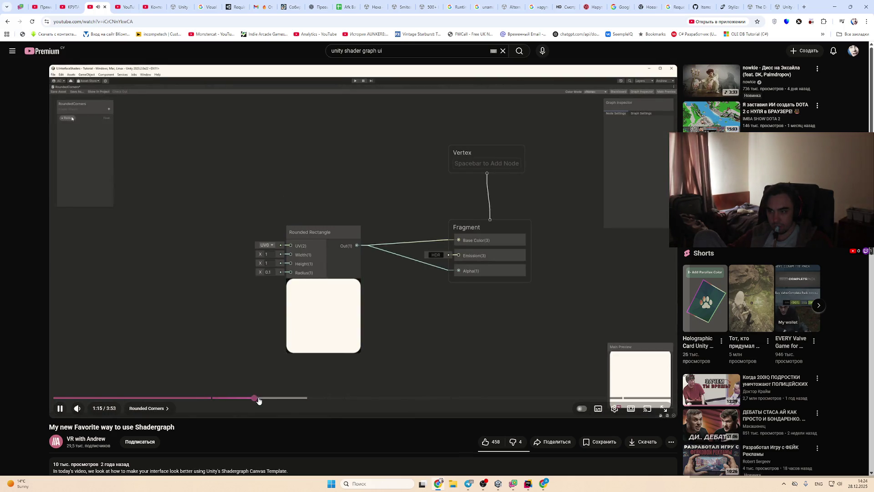
left_click(294, 398)
left_click(324, 398)
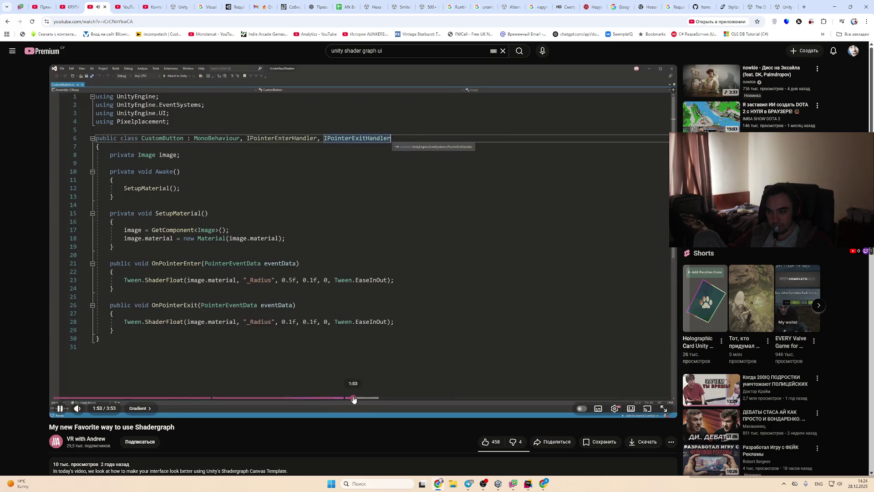
left_click(355, 398)
left_click(376, 399)
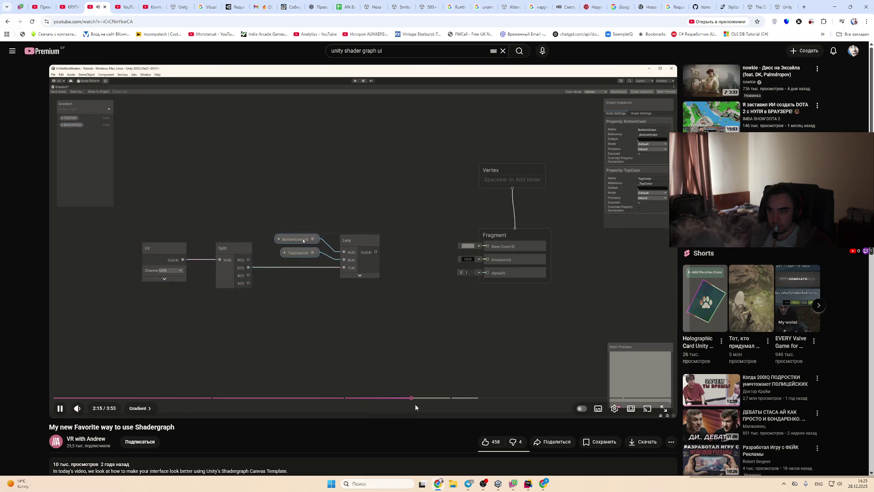
left_click_drag(449, 398, 593, 399)
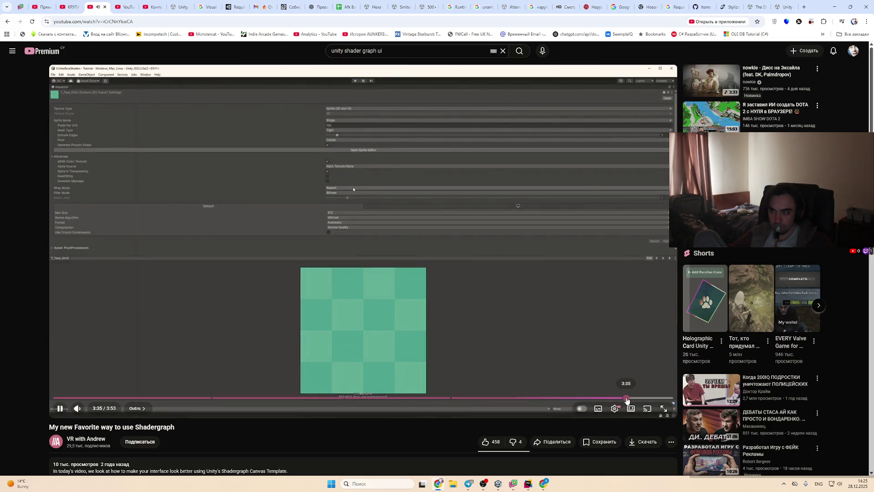
left_click(626, 399)
left_click(645, 398)
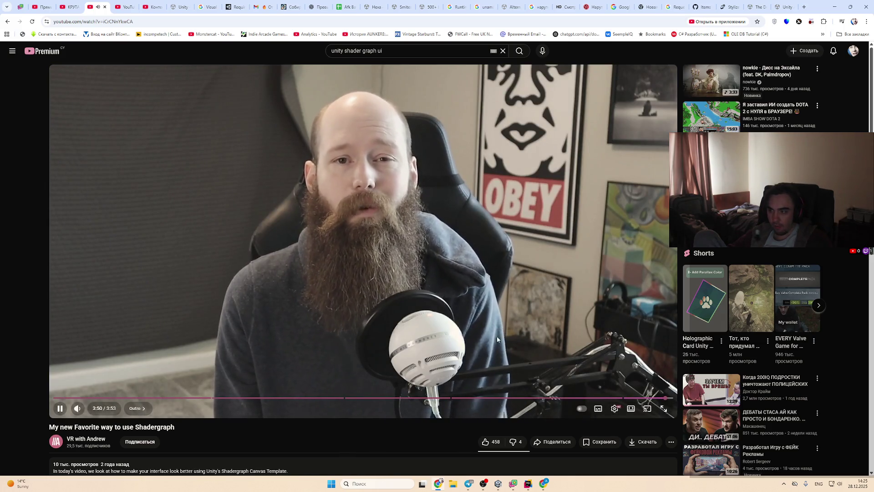
left_click(7, 22)
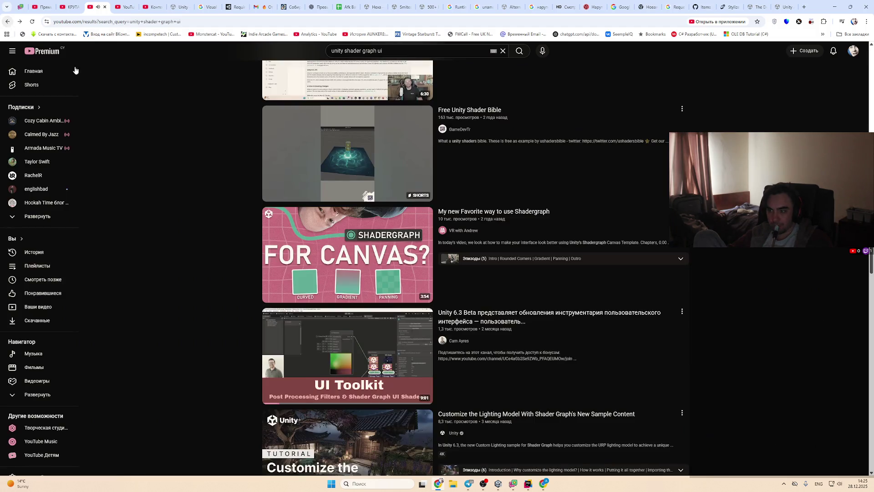
scroll(223, 233, "down", 2)
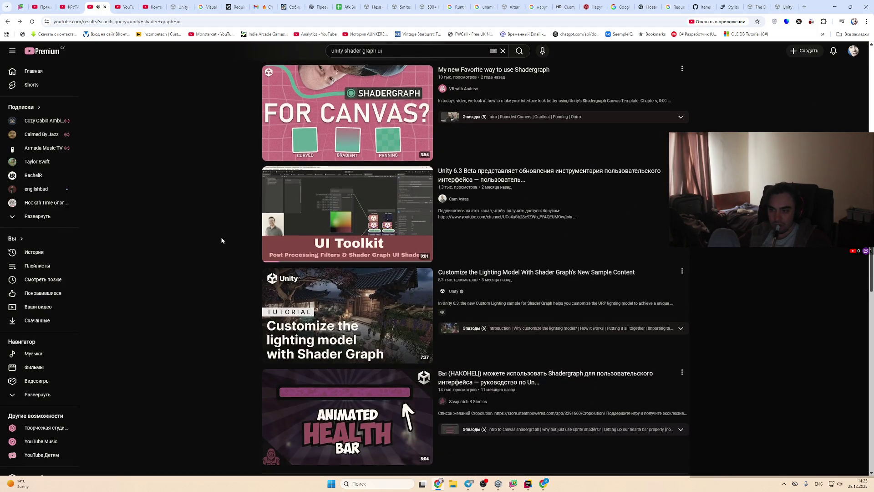
scroll(219, 237, "down", 2)
scroll(212, 237, "down", 1)
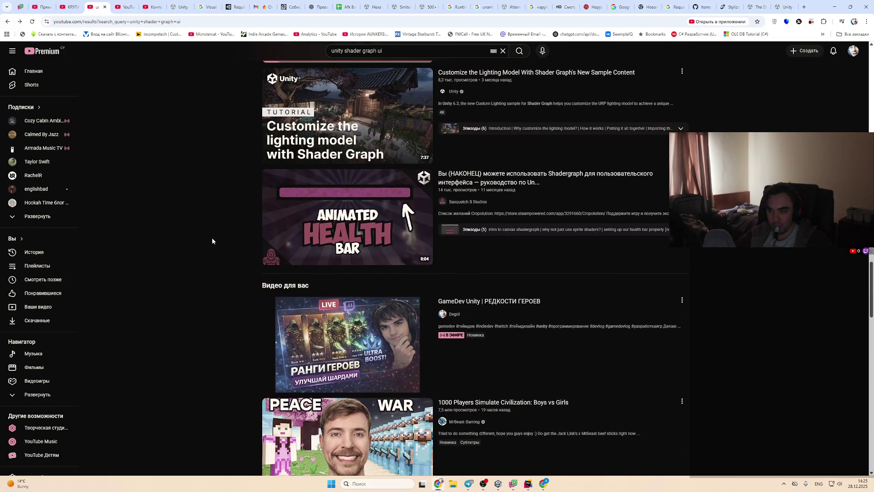
left_click(344, 215)
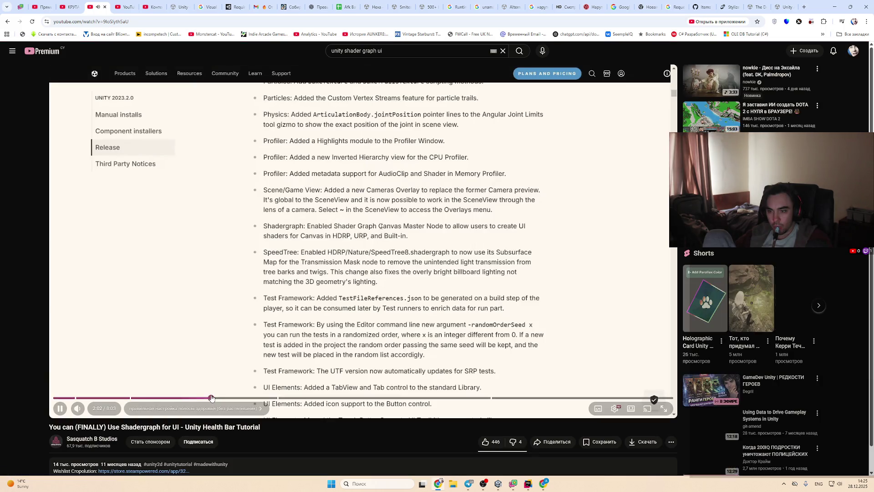
left_click(212, 399)
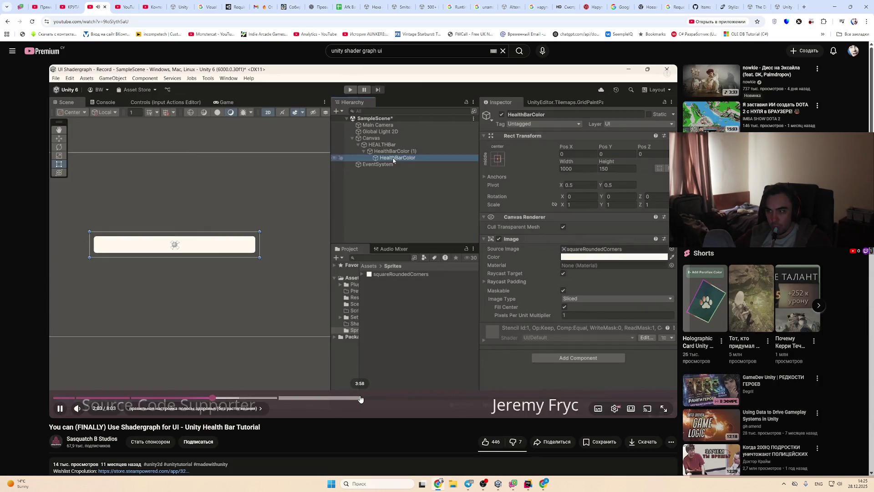
left_click(533, 399)
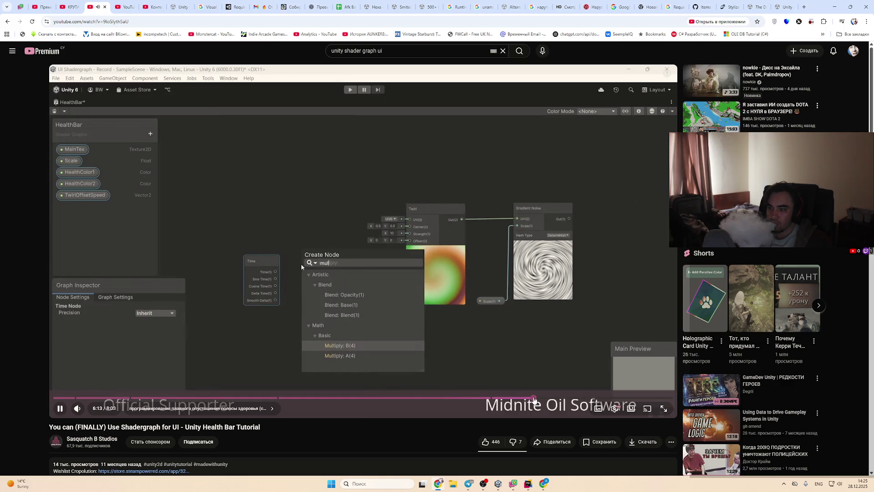
left_click(593, 399)
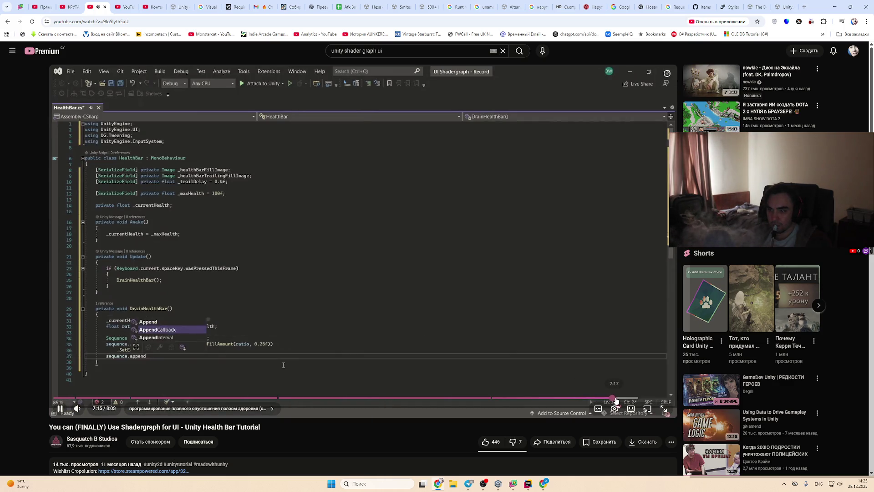
left_click(649, 399)
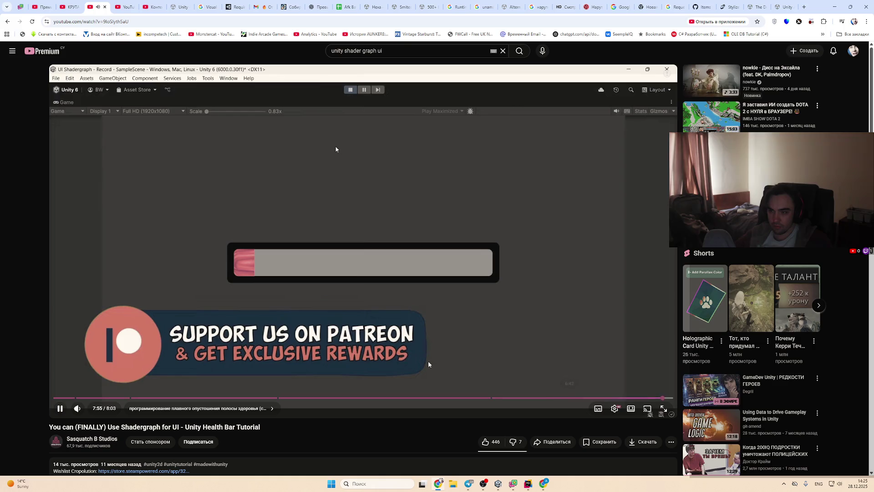
left_click(8, 22)
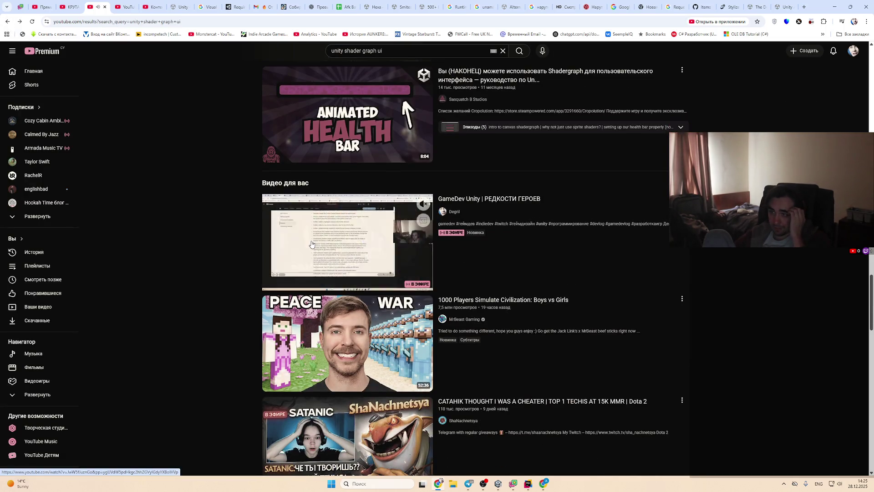
Step: Scroll further down the results and open the VFX Graph Learning Templates video
scroll(131, 264, "down", 2)
scroll(137, 264, "down", 2)
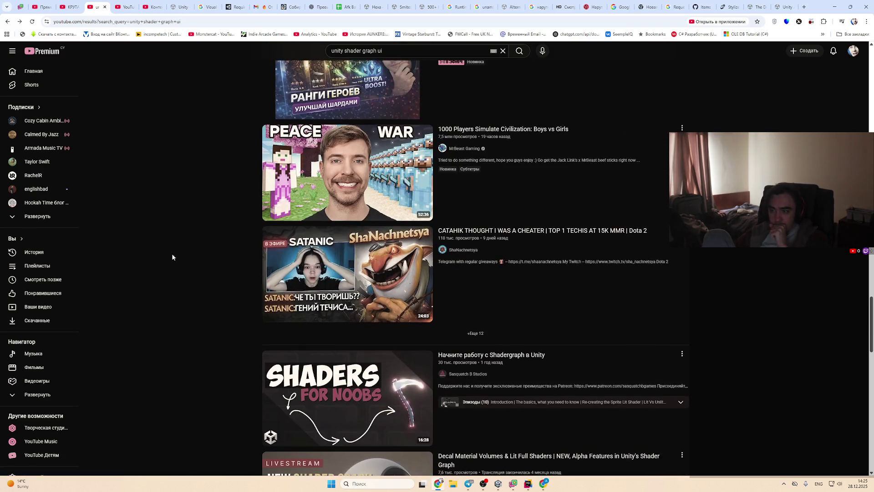
scroll(195, 264, "down", 2)
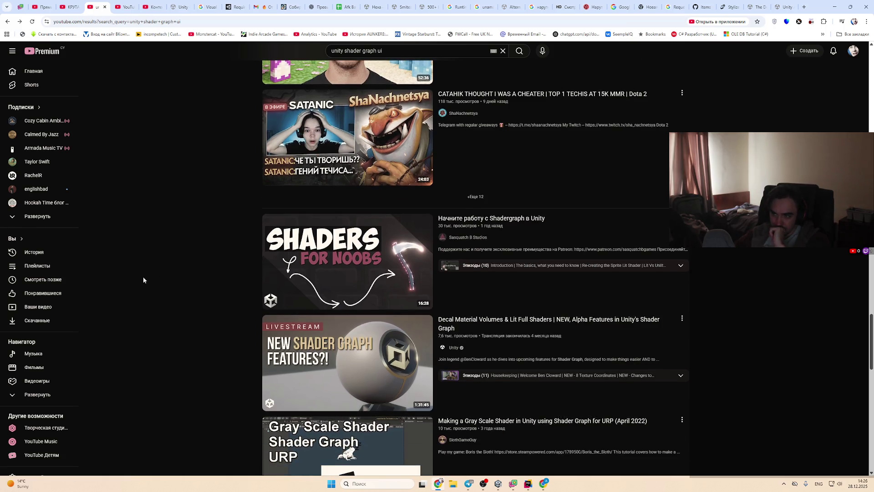
scroll(196, 298, "down", 5)
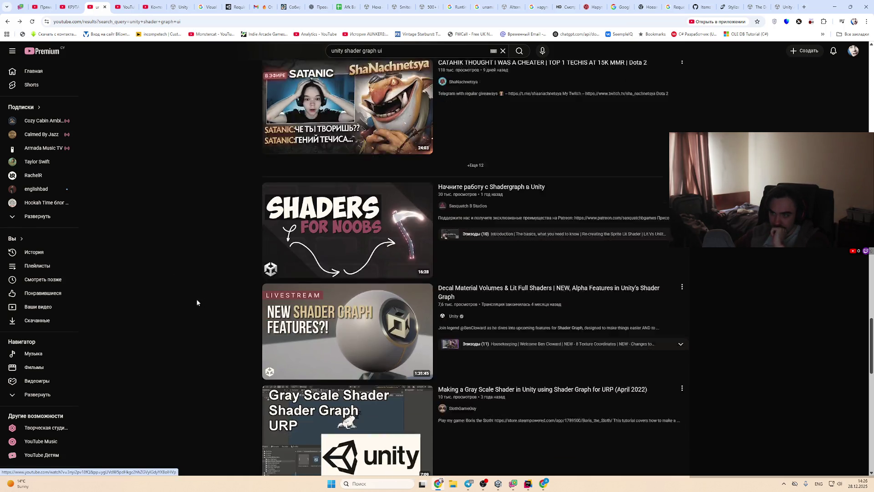
scroll(177, 301, "down", 2)
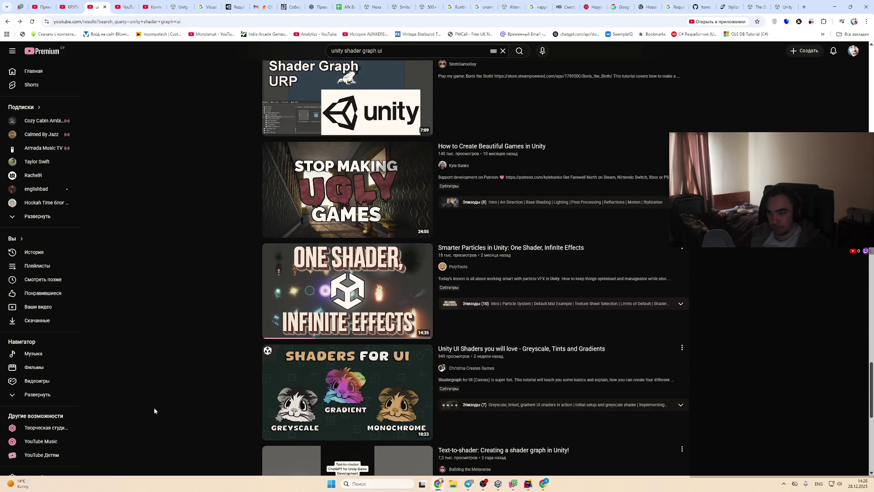
scroll(153, 401, "down", 3)
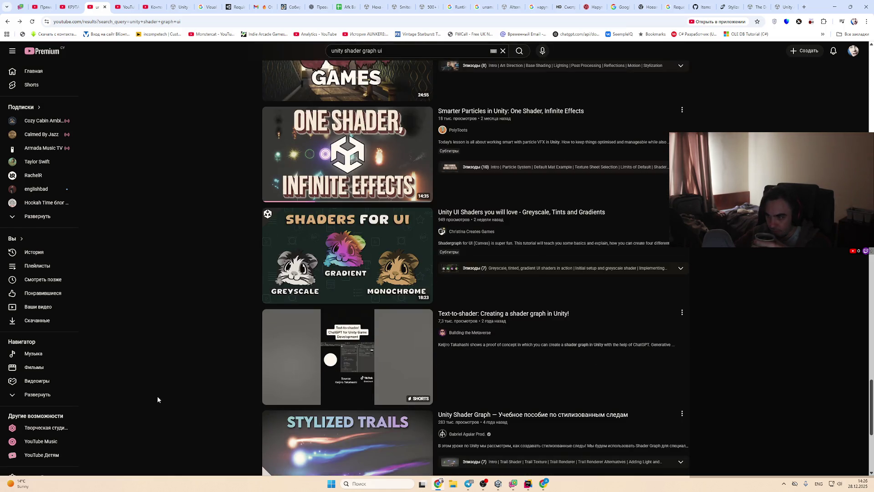
scroll(157, 396, "down", 5)
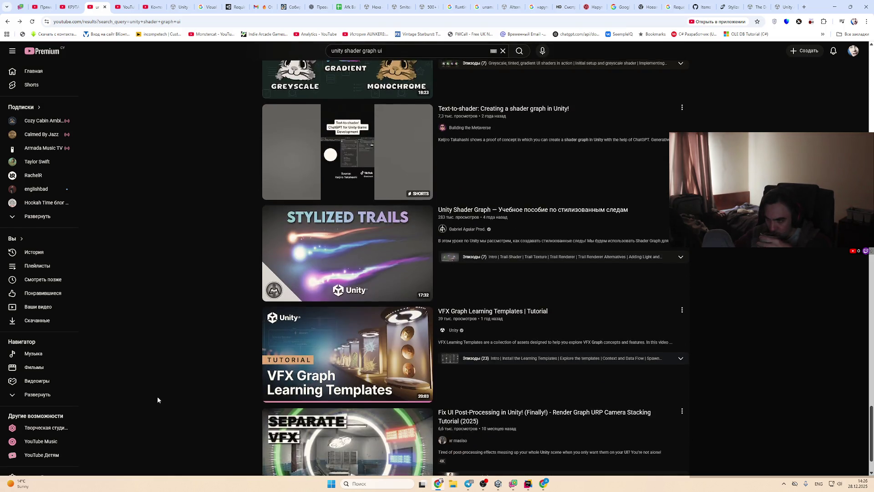
scroll(158, 399, "down", 1)
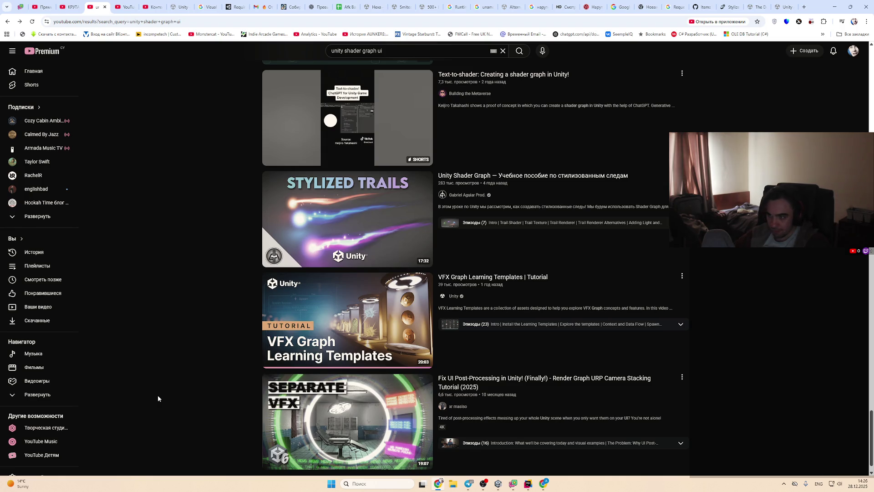
left_click(347, 316)
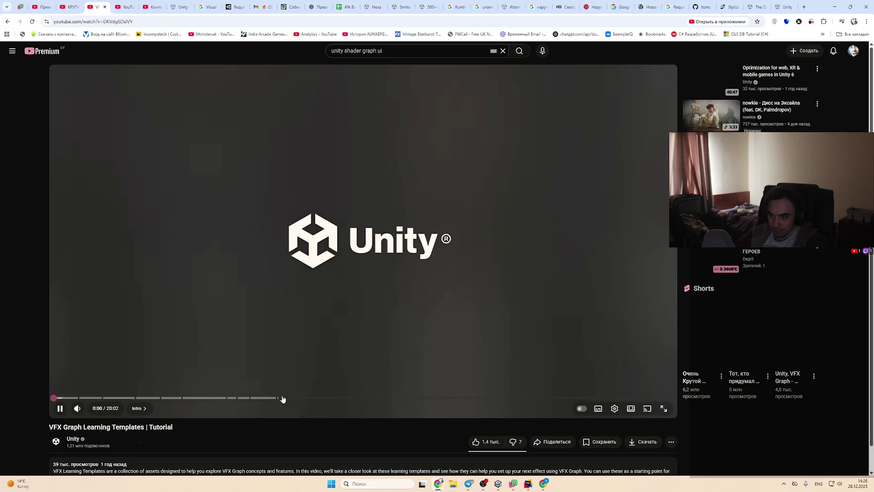
Step: Skip the VFX tutorial to the SDF bake section around 13:00, pause it, and return to Unity
left_click(283, 398)
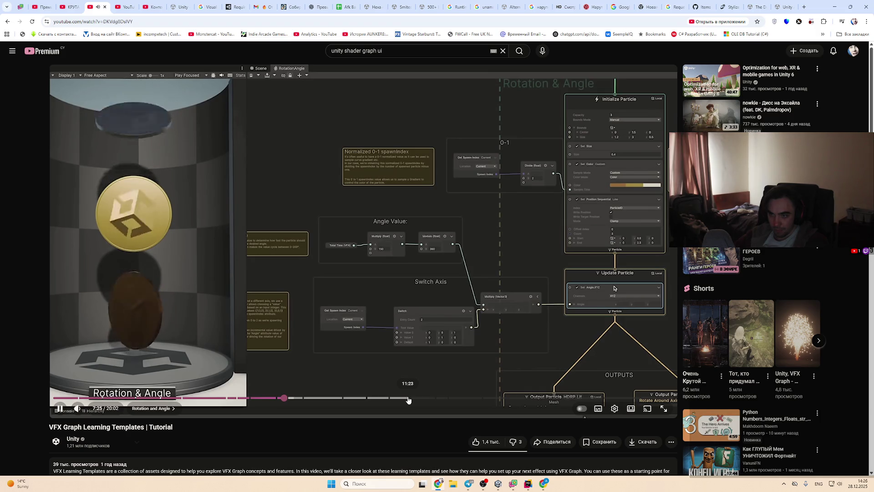
left_click(424, 398)
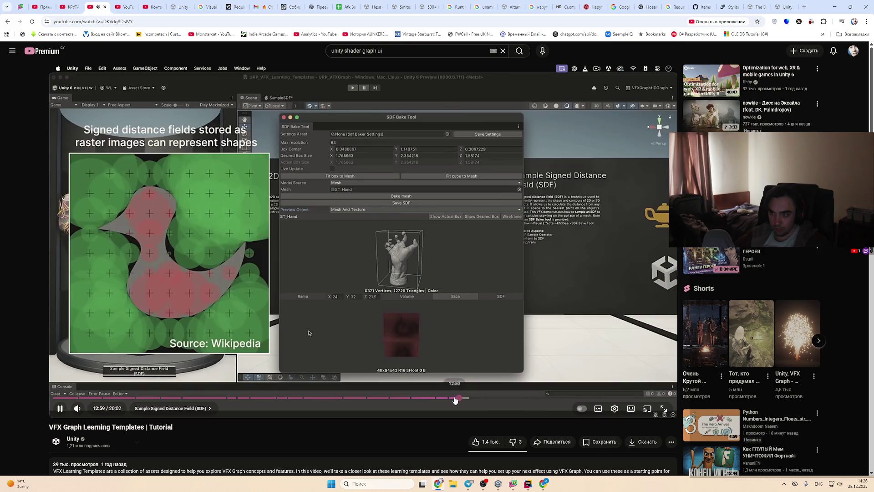
left_click(286, 346)
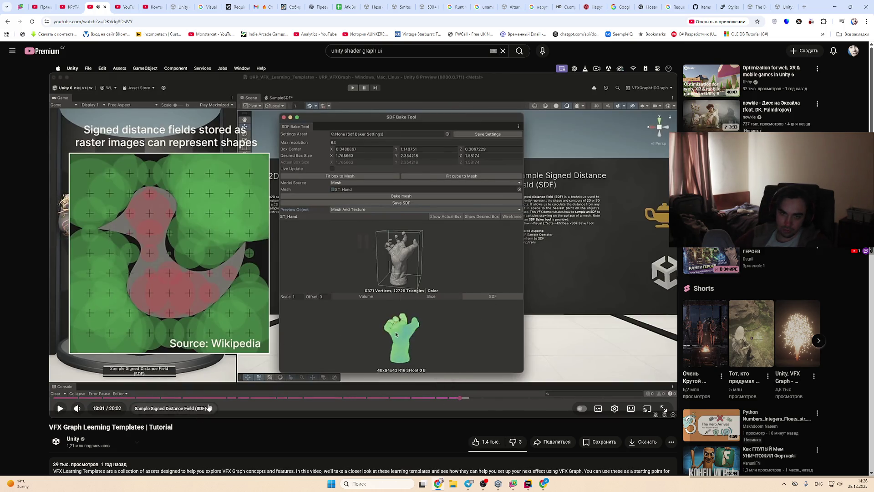
left_click(503, 486)
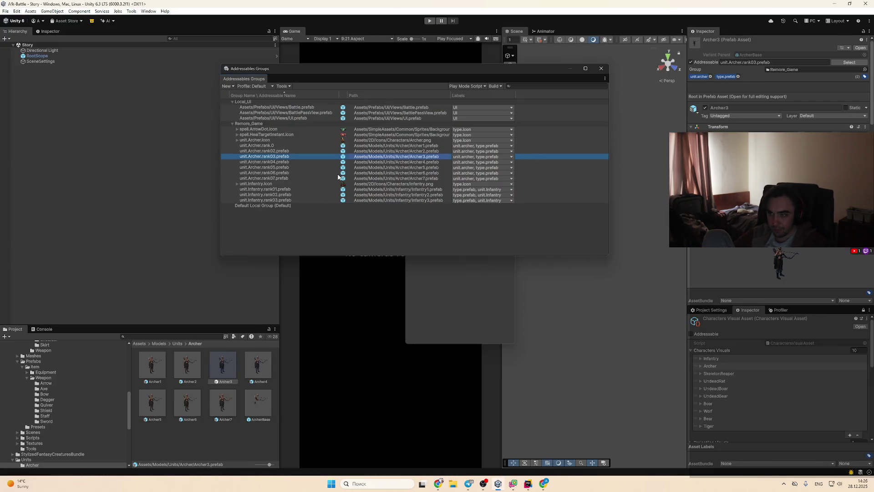
Step: Rename Archer rank02 and rank03 to unit.Archer.rank.2.prefab and unit.Archer.rank.3.prefab
key("Up")
key("Up")
key("F2")
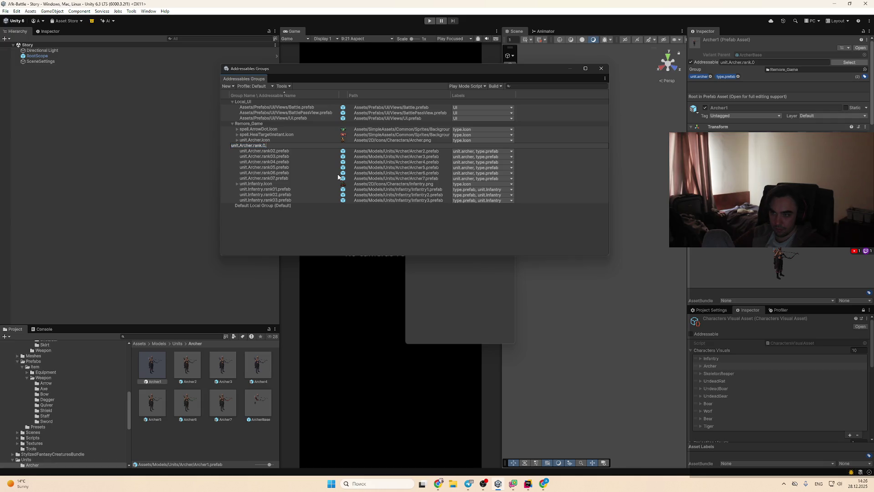
key("Return")
key("Down")
key("Down")
key("Down")
key("Up")
key("Up")
key("Up")
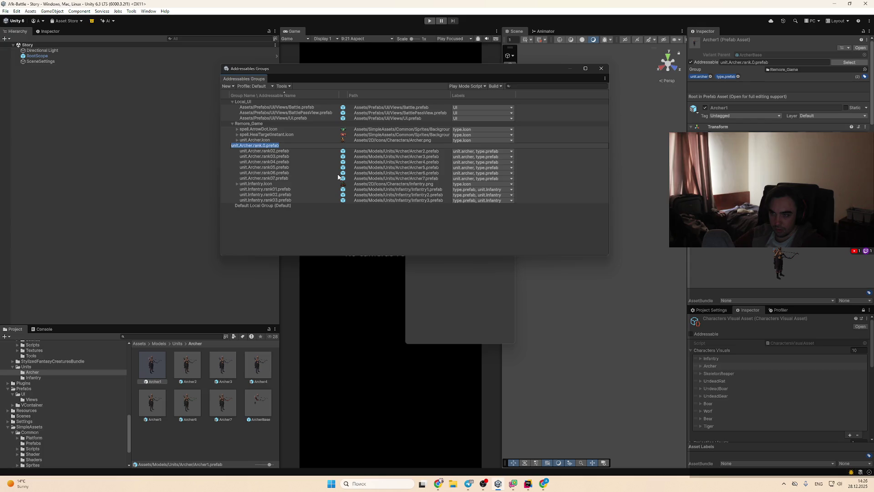
key("Down")
key("F2")
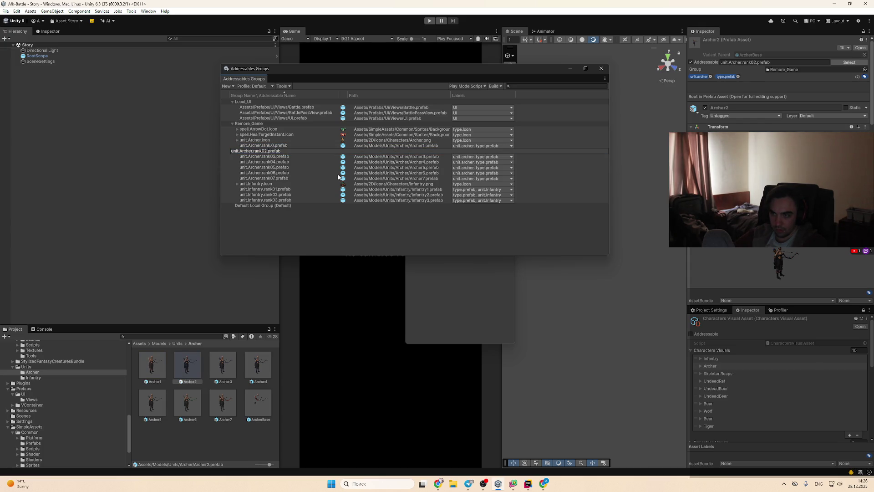
key("Return")
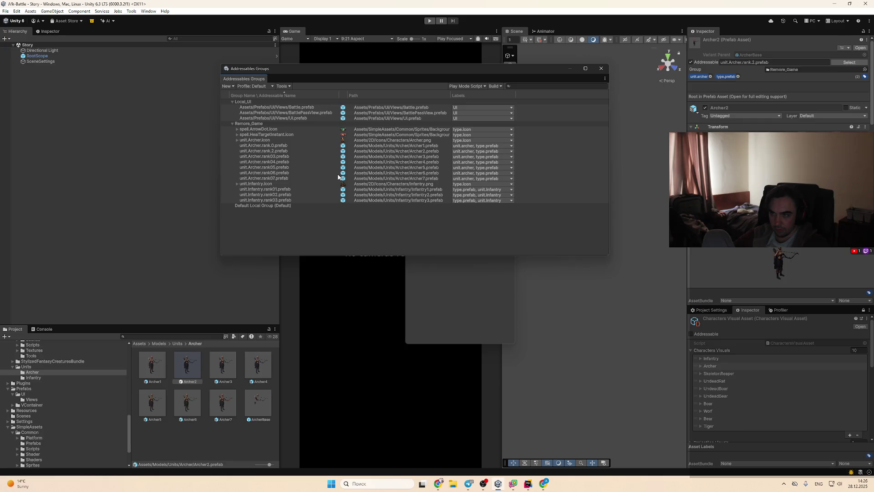
left_click(296, 160)
key("Down")
key("Down")
key("Down")
key("Up")
key("Up")
key("Up")
key("F2")
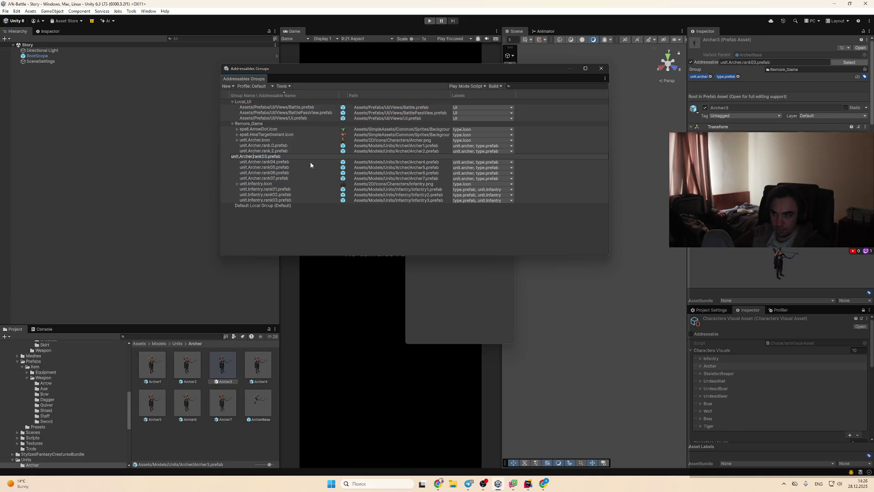
key("BackSpace")
type(".")
key("Return")
Step: Rename Archer rank07 and rank06 addresses to rank.7 and rank.6
key("Down")
key("Down")
key("Down")
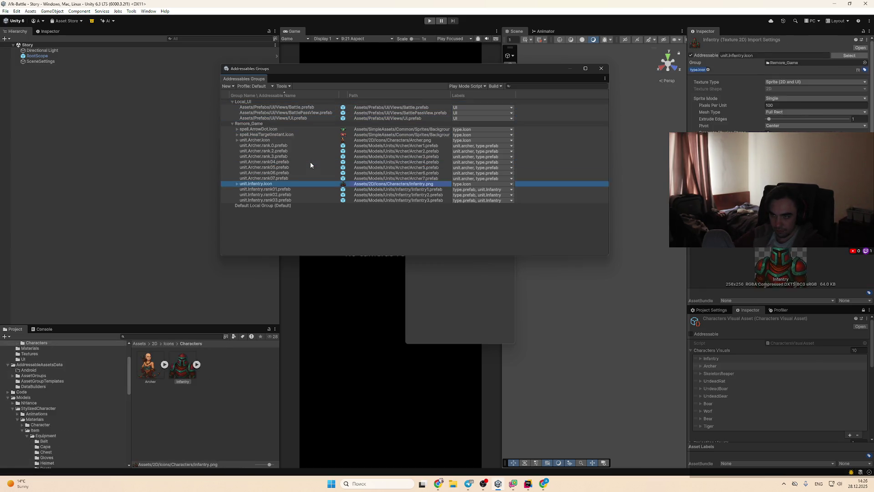
key("F2")
key("Home")
key("ctrl+Right")
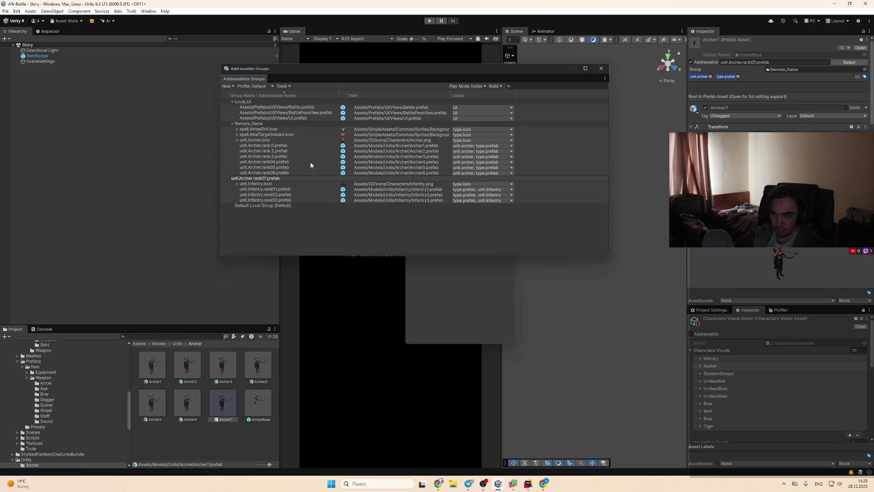
key("BackSpace")
type(".")
key("Return")
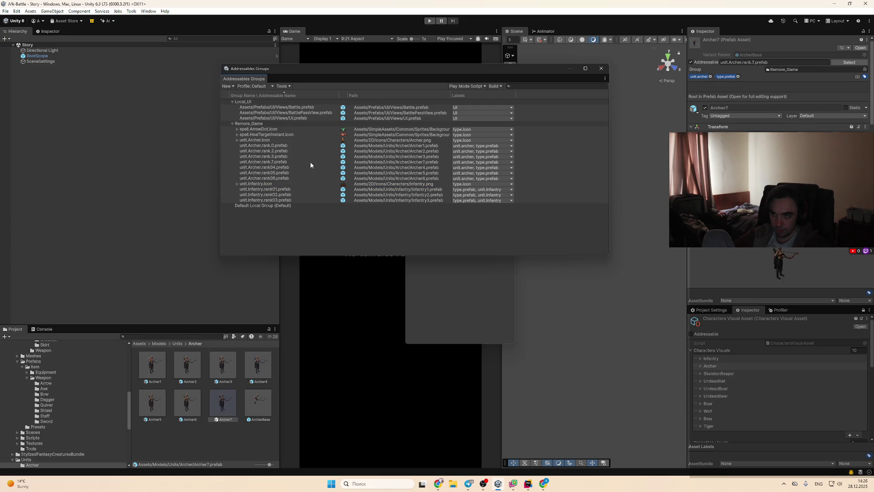
key("Down")
key("Down")
key("Down")
key("F2")
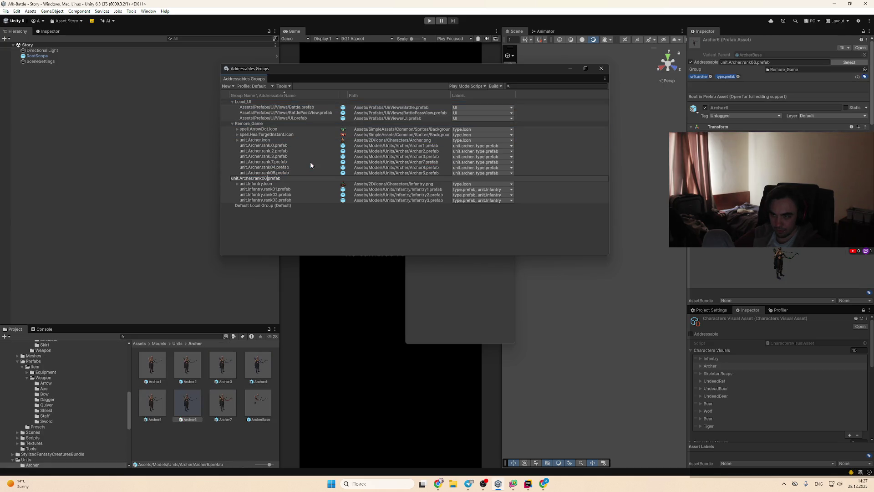
key("BackSpace")
type(".")
key("Return")
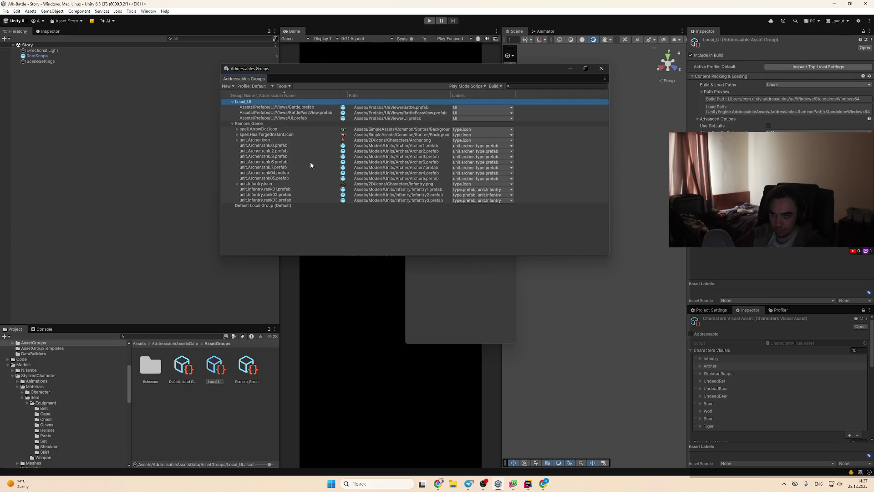
Step: Rename Archer rank04 and rank05 addresses to rank.4 and rank.5
key("Down")
key("Down")
key("Down")
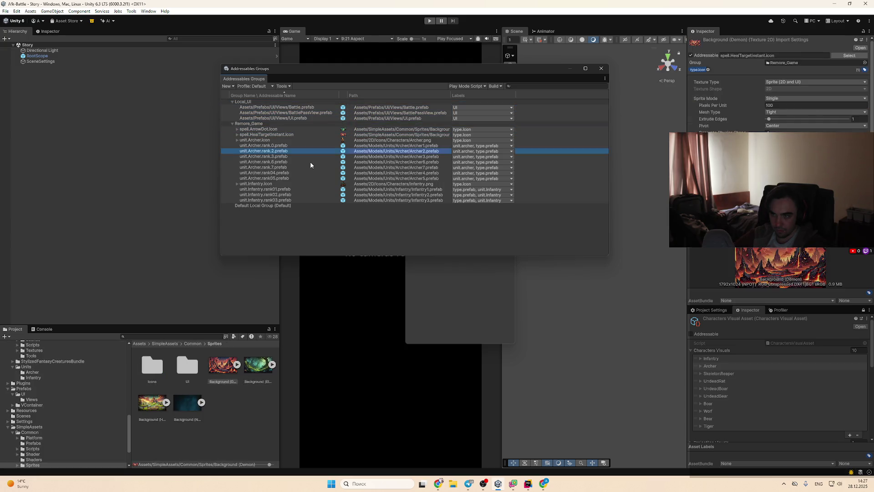
key("Down")
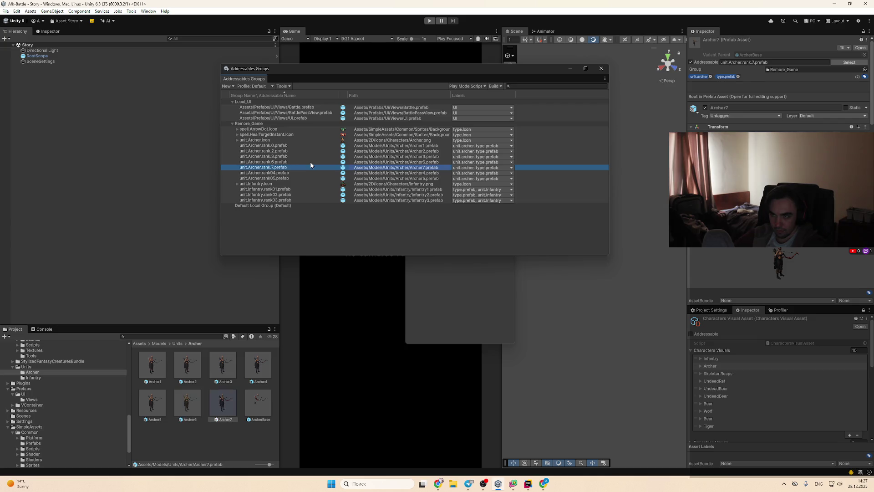
key("Down")
key("F2")
key("BackSpace")
type(".")
key("Return")
key("Down")
key("Down")
key("Down")
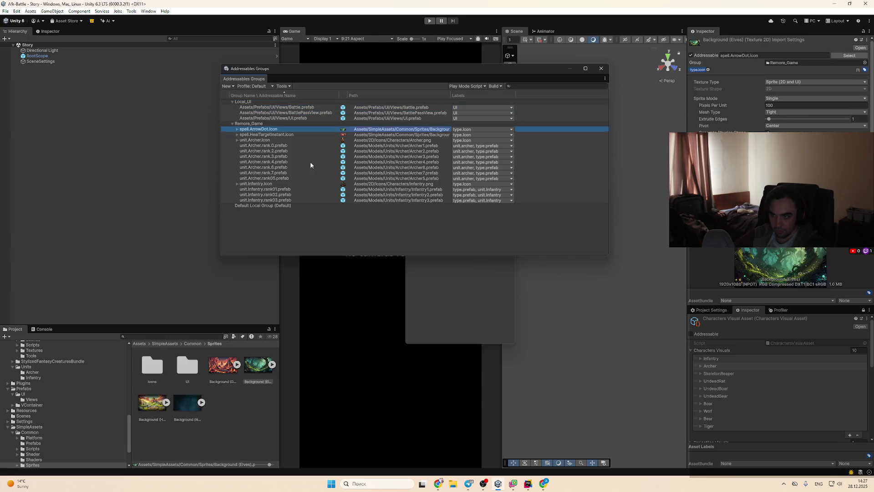
key("Up")
key("Up")
key("Up")
key("F2")
key("End")
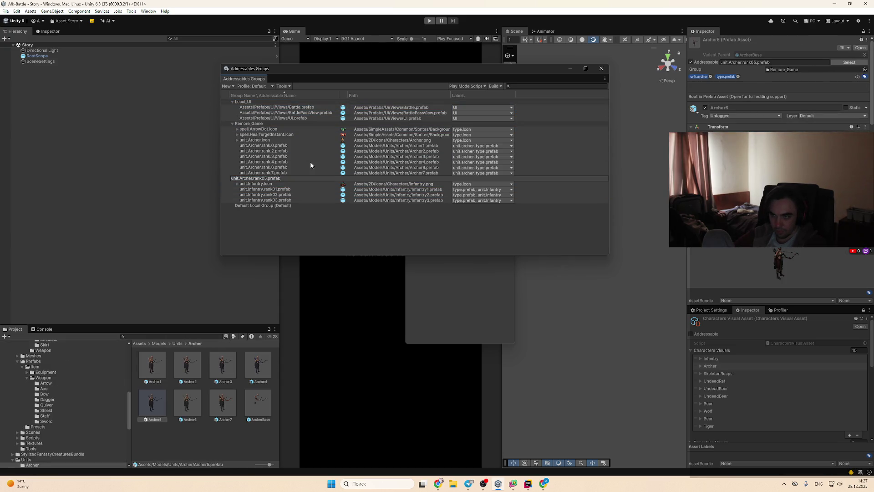
key("BackSpace")
type(".")
key("Return")
key("Down")
Step: Rename the Infantry rank01 address to unit.Infantry.rank.1.prefab
key("Down")
key("Down")
key("Down")
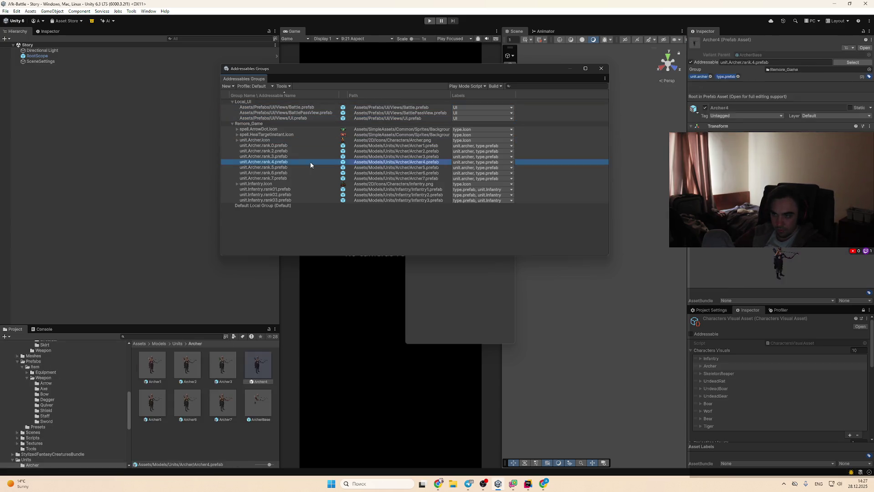
key("F2")
key("End")
key("ctrl+Left")
key("BackSpace")
type(".")
key("Return")
key("Down")
key("Down")
key("Down")
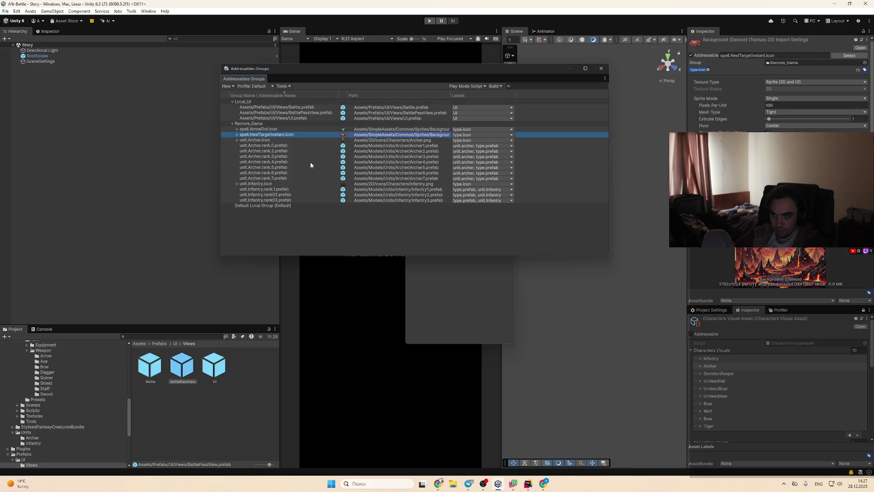
key("Down")
key("Down")
key("Down")
Step: Rename Infantry rank02 and rank03 to unit.Infantry.rank.2.prefab and unit.Infantry.rank.3.prefab
key("F2")
key("End")
key("ctrl+Left")
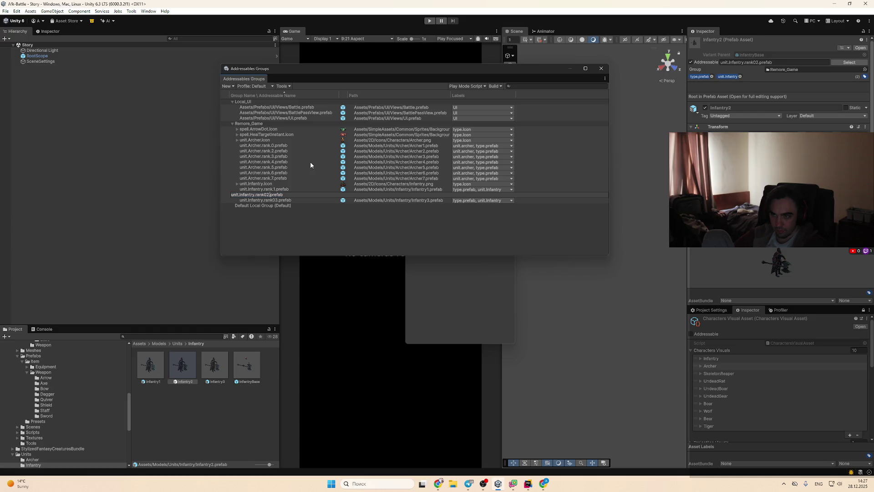
key("BackSpace")
type(".")
key("Return")
key("Up")
key("Up")
key("Up")
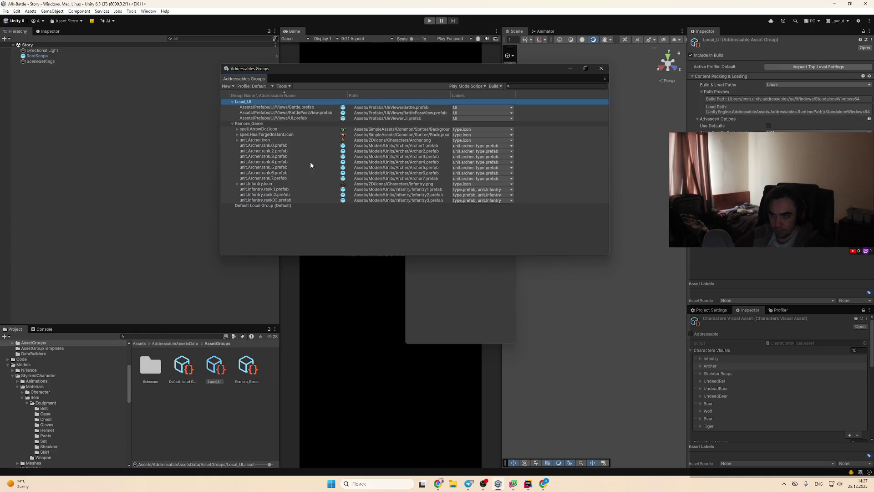
key("Down")
key("Down")
key("Down")
key("F2")
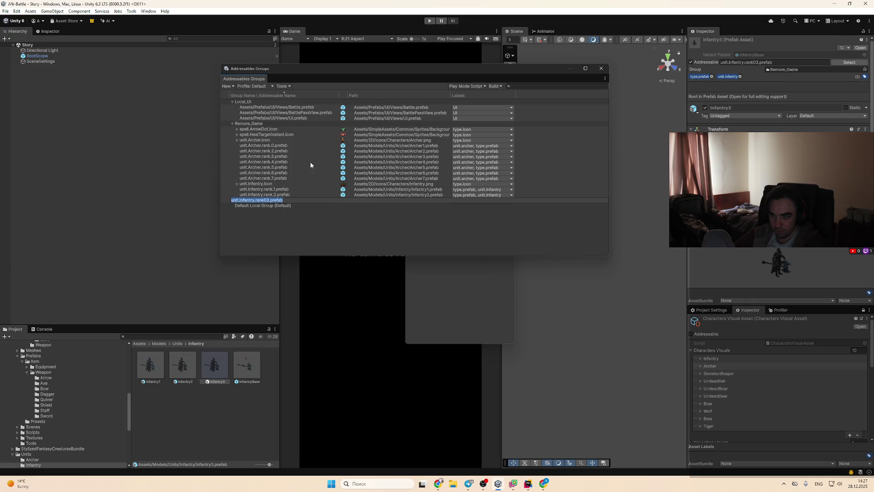
key("BackSpace")
type(".")
key("Return")
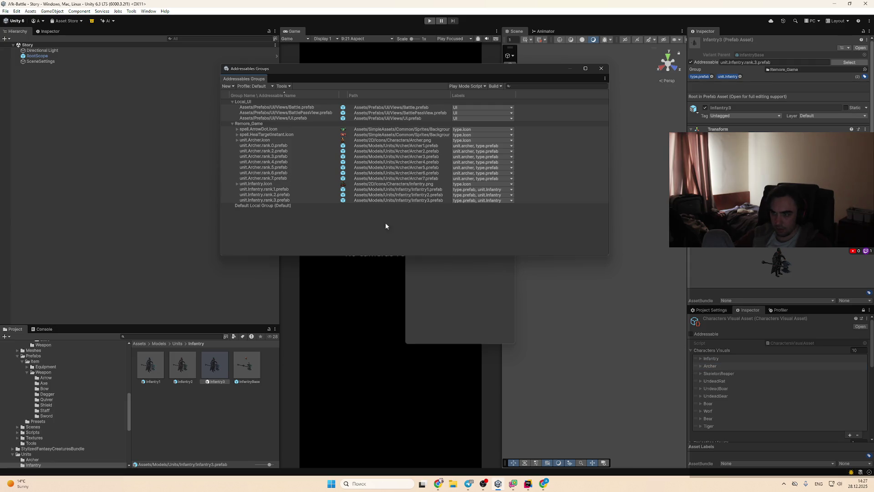
Step: Add the Boar_Or prefab to the Remore_Game group, addressed unit.boar.rank.1.prefab
scroll(772, 383, "down", 2)
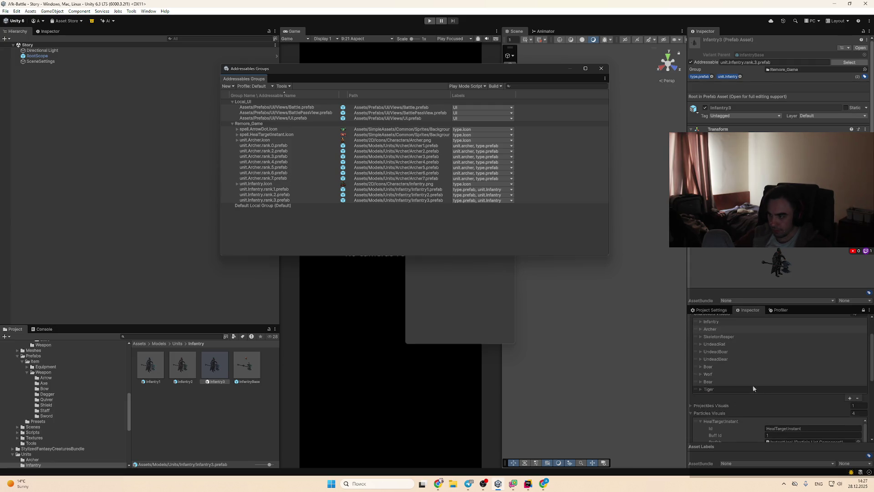
left_click(737, 367)
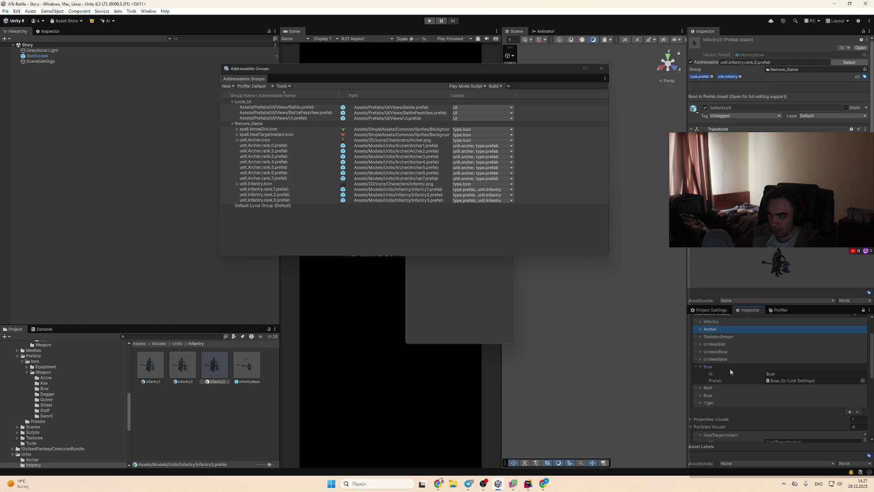
left_click(781, 382)
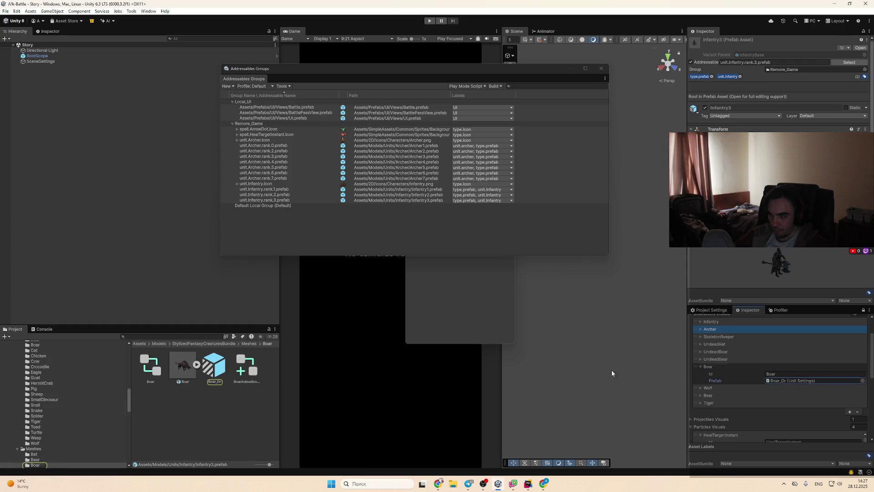
mouse_move(214, 365)
left_mouse_down()
mouse_move(310, 230)
mouse_move(304, 206)
left_mouse_up()
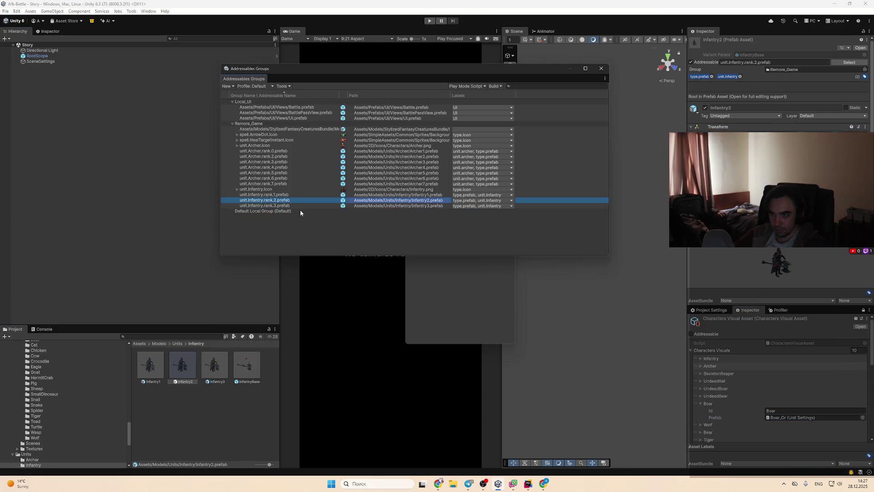
double_click(288, 195)
key("ctrl+c")
left_click(279, 130)
key("F2")
key("ctrl+v")
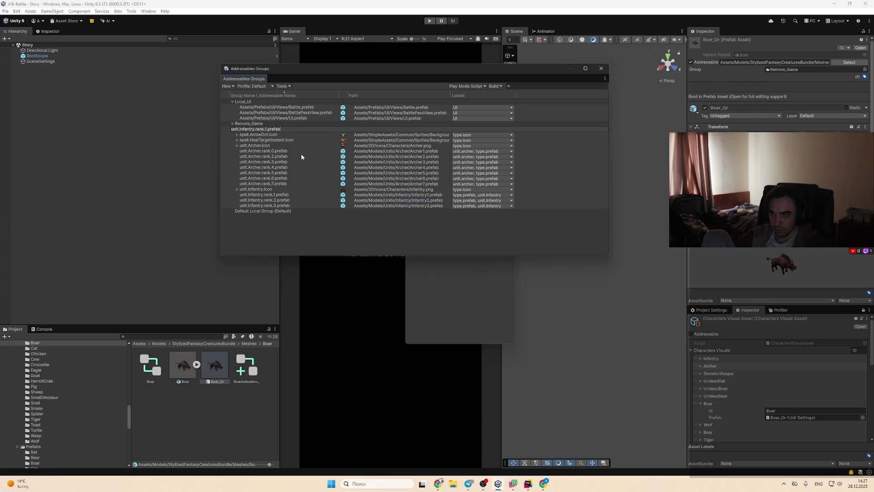
key("ctrl+shift+Right")
type("boa")
key("Return")
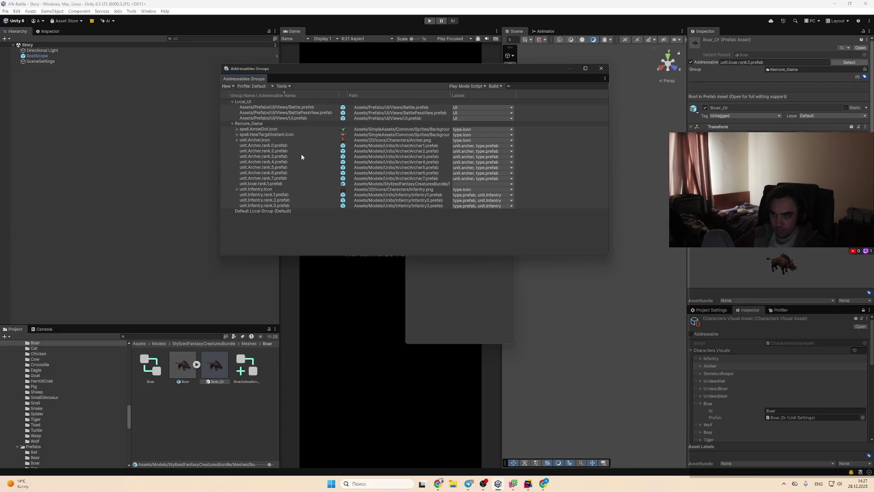
Step: Add the Wolf prefab to the group and address it unit.wolf.rank.1.prefab
left_click(752, 425)
scroll(752, 426, "down", 1)
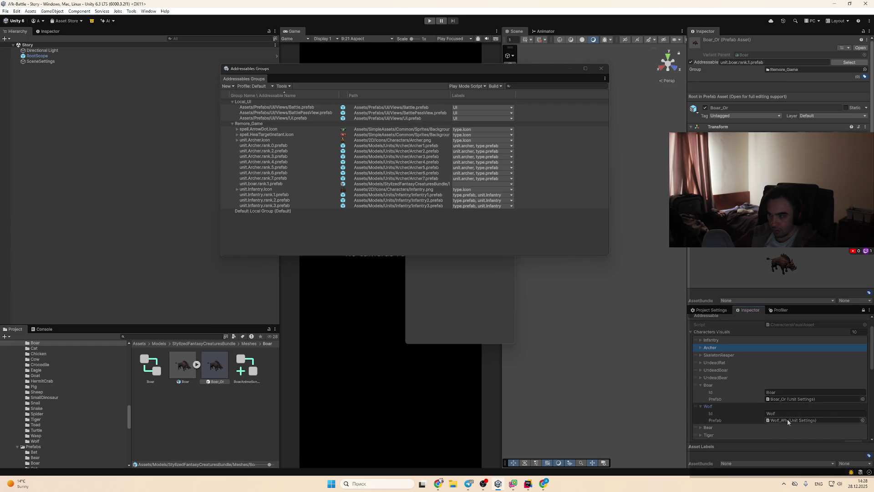
left_click(35, 441)
left_click_drag(246, 368, 292, 143)
key("ctrl+v")
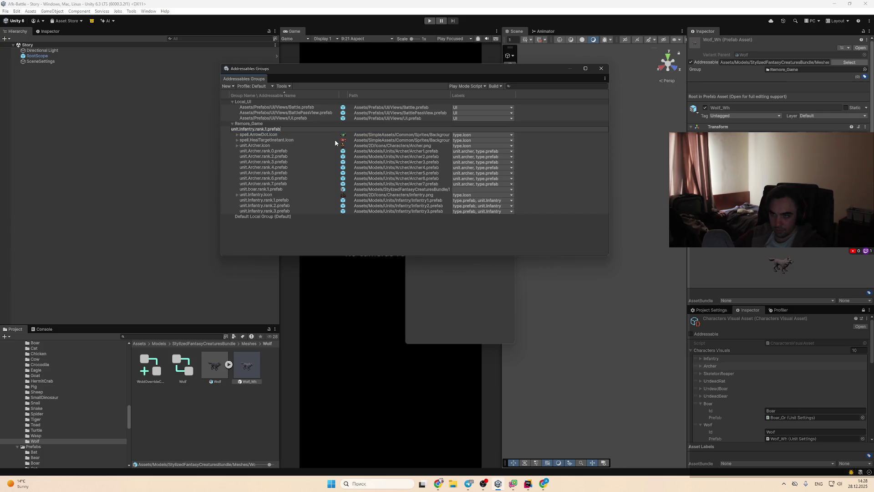
key("BackSpace")
key("BackSpace")
key("BackSpace")
type("wolf")
key("Return")
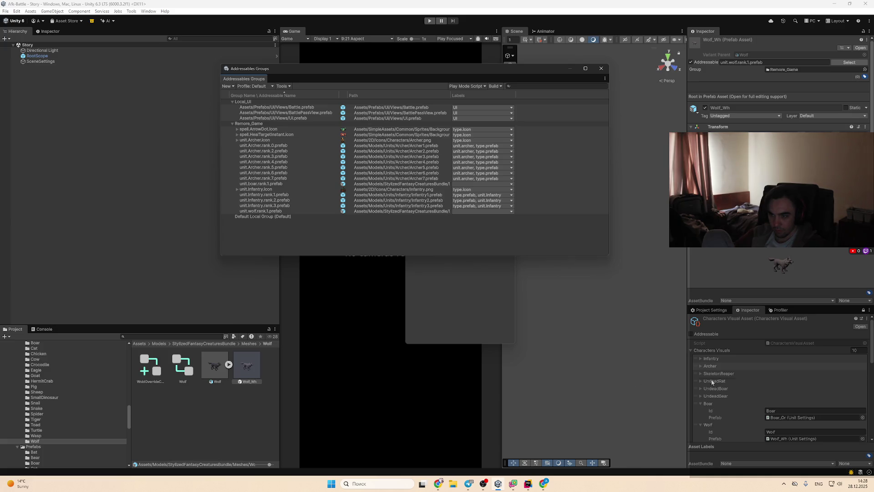
Step: Add the Bear_Br prefab to the group and address it unit.bear.rank.1.prefab
scroll(713, 382, "down", 1)
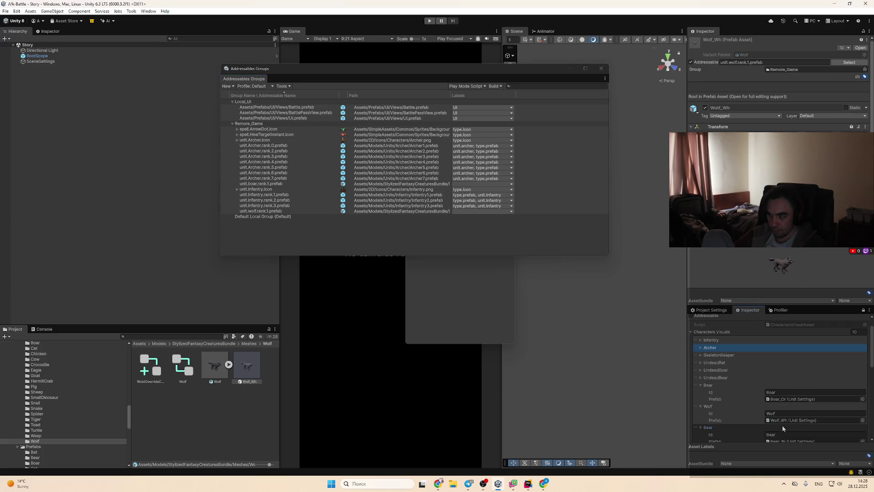
scroll(782, 425, "down", 1)
left_click(782, 423)
left_click(179, 370)
mouse_move(179, 369)
left_mouse_down()
mouse_move(310, 195)
mouse_move(309, 130)
left_mouse_up()
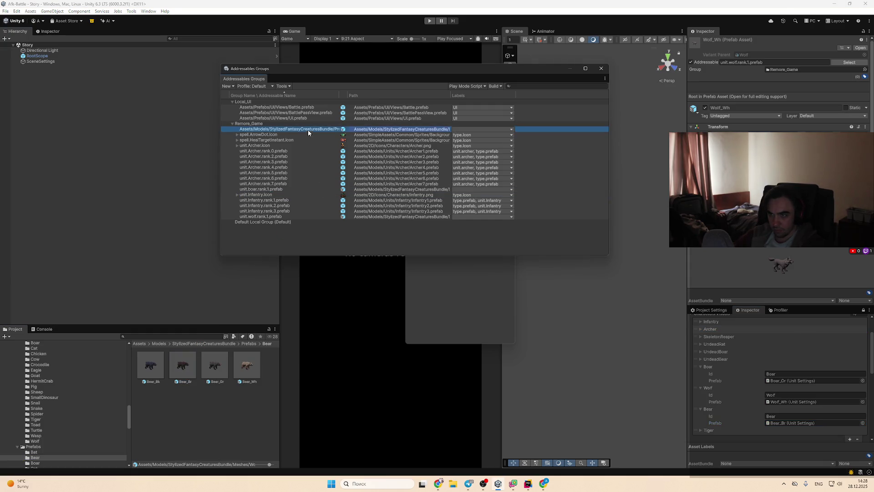
double_click(389, 128)
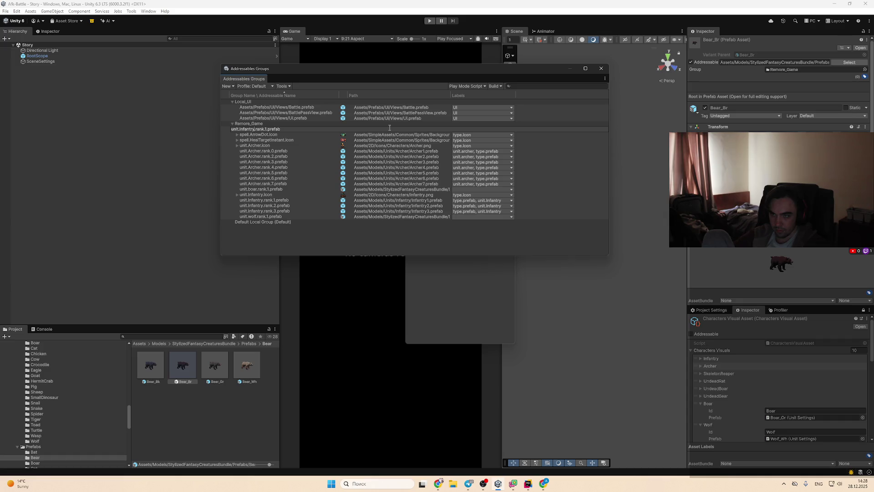
key("BackSpace")
key("BackSpace")
key("BackSpace")
type("bear")
key("Return")
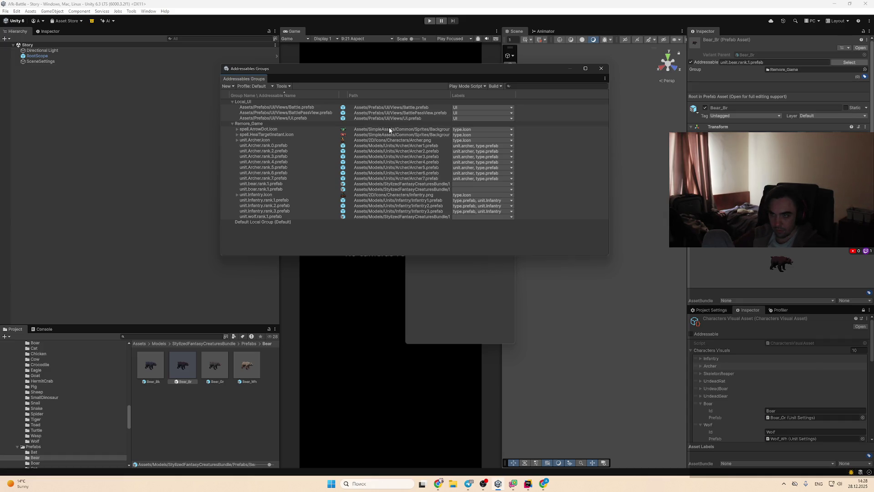
Step: Add the Tiger_Ye prefab to the group and address it unit.tiger.rank.1.prefab
scroll(757, 387, "down", 3)
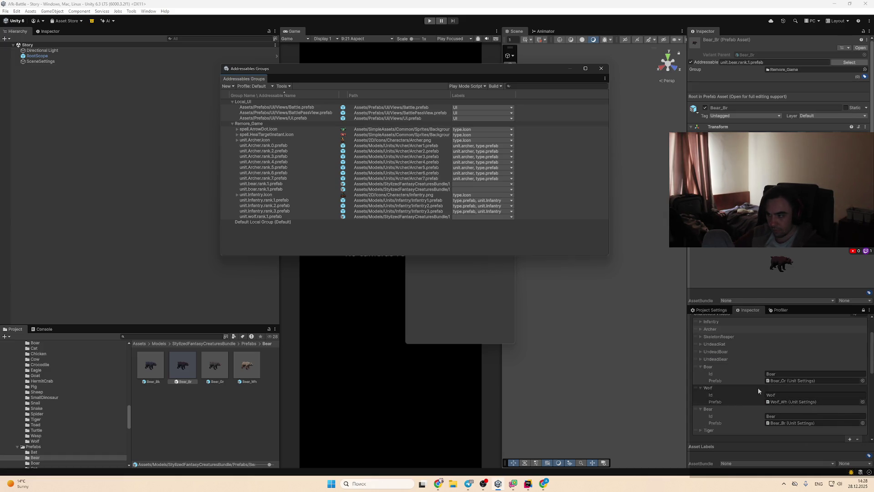
left_click(811, 432)
left_click(774, 413)
left_click(789, 426)
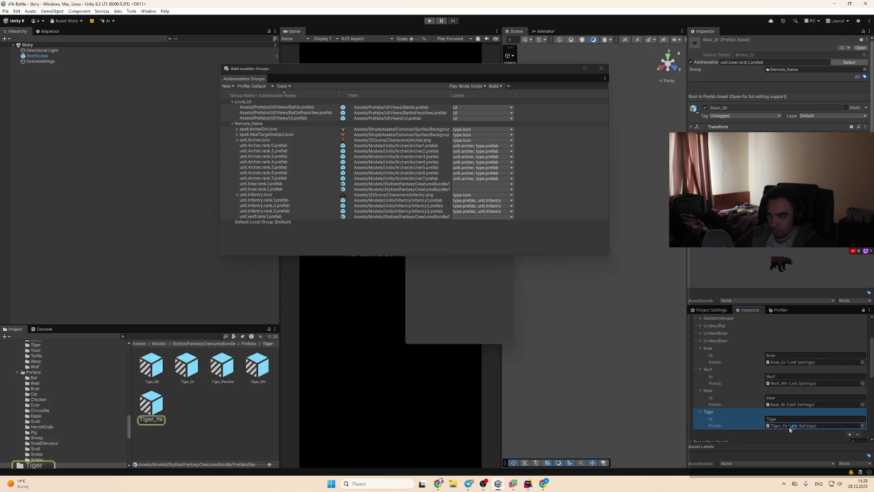
mouse_move(164, 412)
left_mouse_down()
mouse_move(299, 191)
mouse_move(306, 130)
left_mouse_up()
left_click(305, 129)
key("ctrl+v")
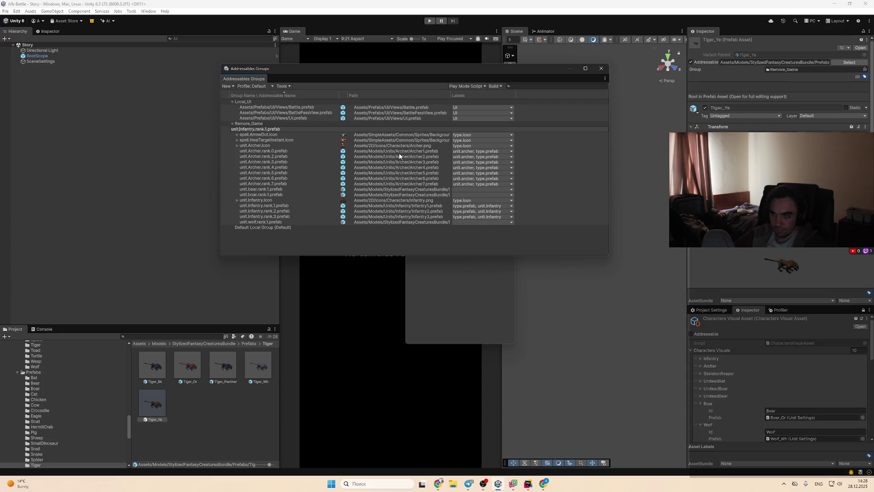
key("Right")
key("ctrl+shift+Left")
type("r")
key("Return")
left_click(399, 151)
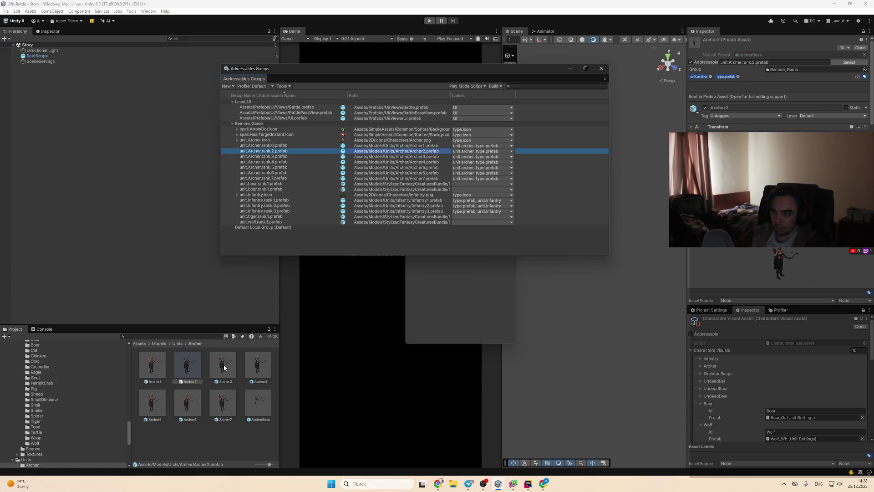
left_click(291, 156)
Step: Change the archer entry unit.Archer.rank.2.prefab to unit.Archer.rank.1.prefab
left_click(302, 152)
left_click(308, 145)
left_click(304, 150)
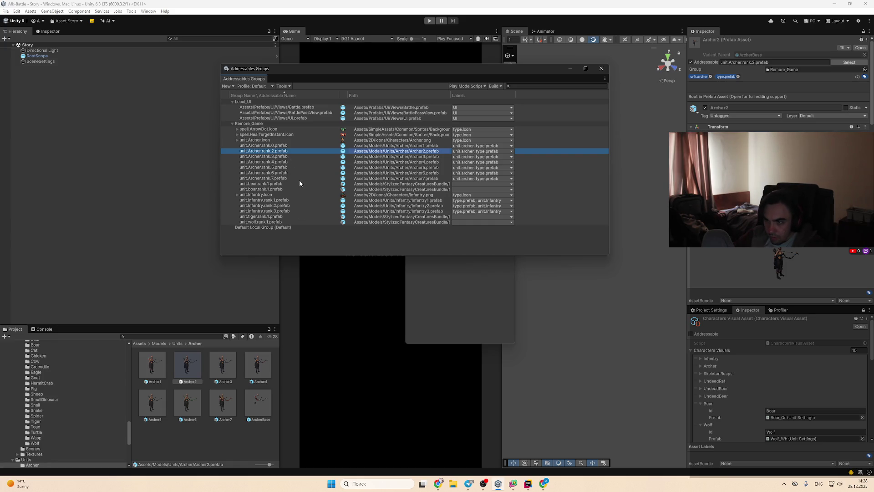
left_click(163, 363)
key("Right")
key("Right")
key("Right")
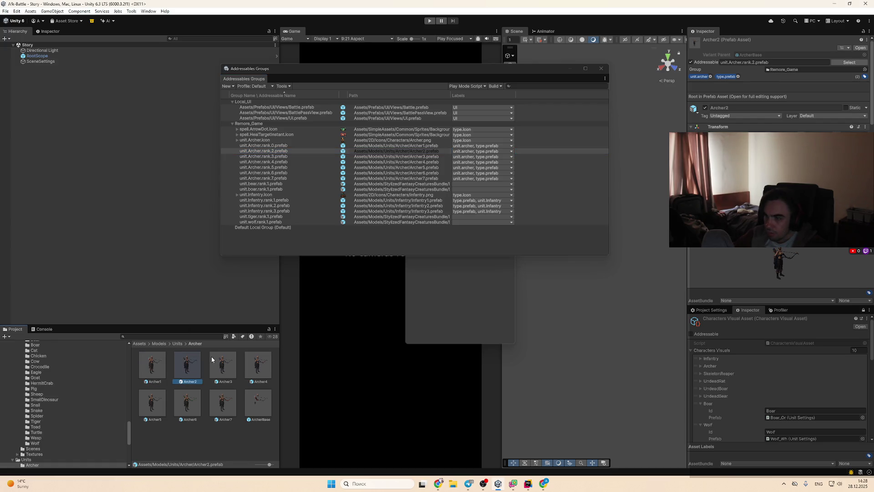
double_click(294, 150)
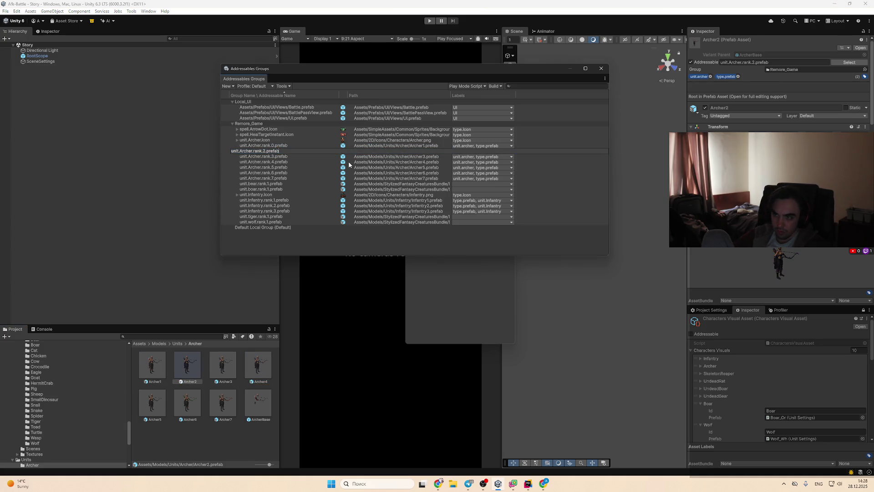
key("BackSpace")
type("1")
key("Return")
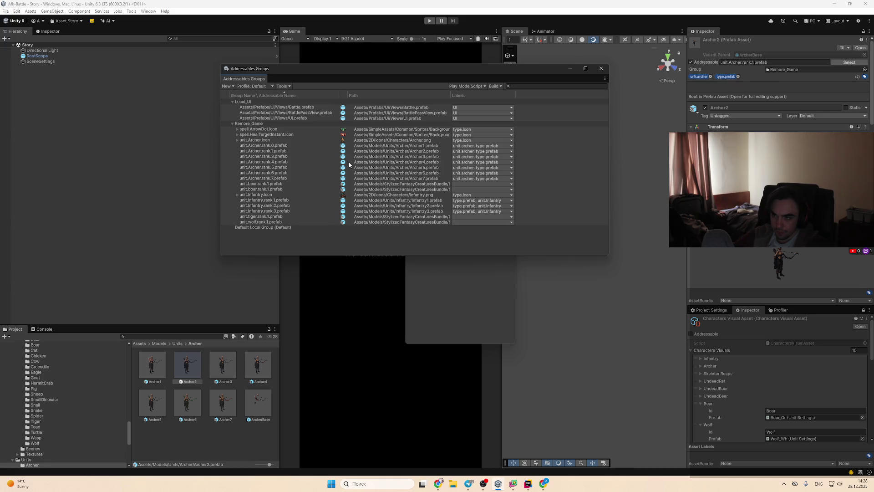
Step: Lower the next three archer addresses to ranks 2, 3 and 4
key("Down")
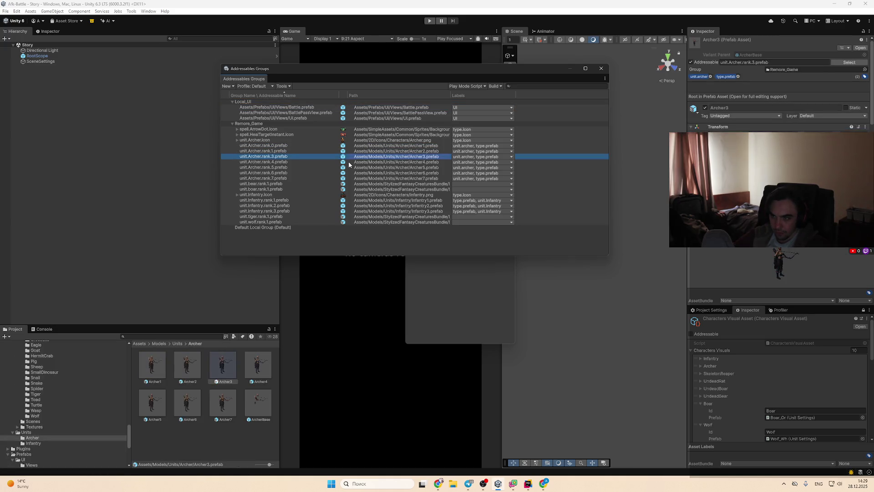
key("F2")
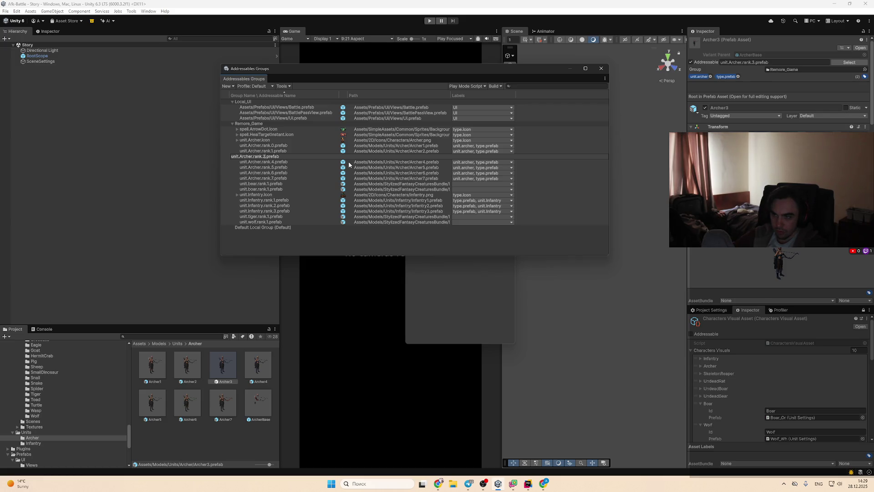
key("Return")
key("Down")
key("Down")
key("Down")
key("Down")
key("F2")
type("3")
key("Return")
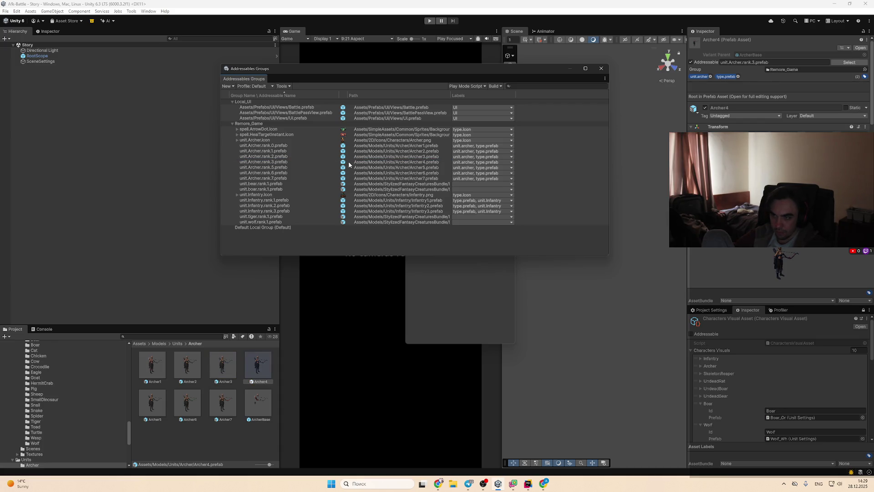
key("Down")
key("Down")
key("Down")
key("F2")
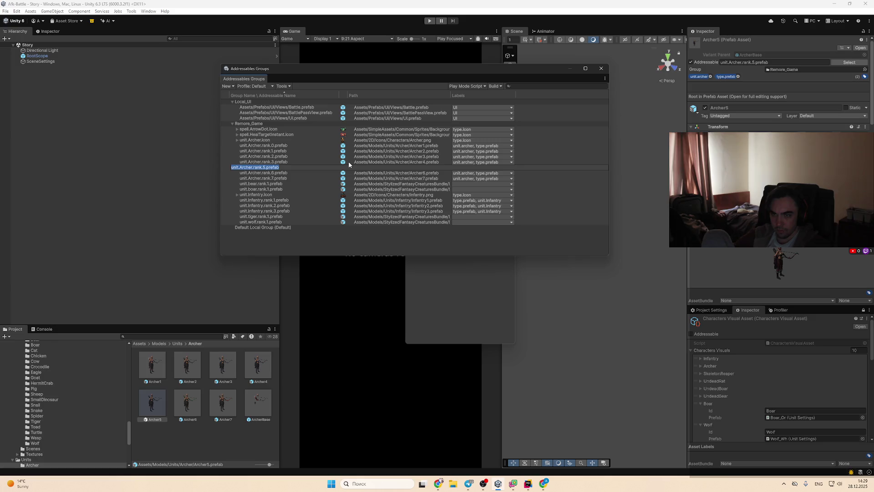
key("BackSpace")
type("4")
key("Return")
Step: Lower the last two archer addresses to unit.Archer.rank.5.prefab and unit.Archer.rank.6.prefab
key("Down")
key("Down")
key("Down")
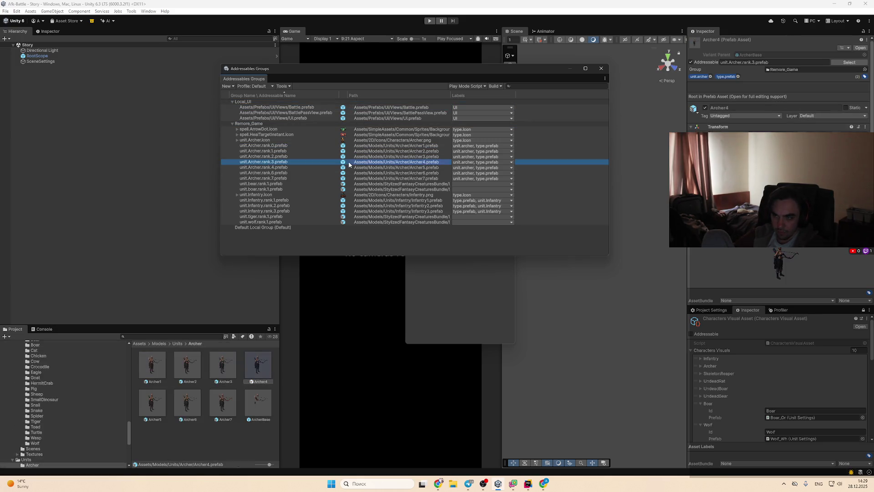
key("F2")
key("BackSpace")
type("5")
key("Return")
key("Down")
key("Down")
key("Down")
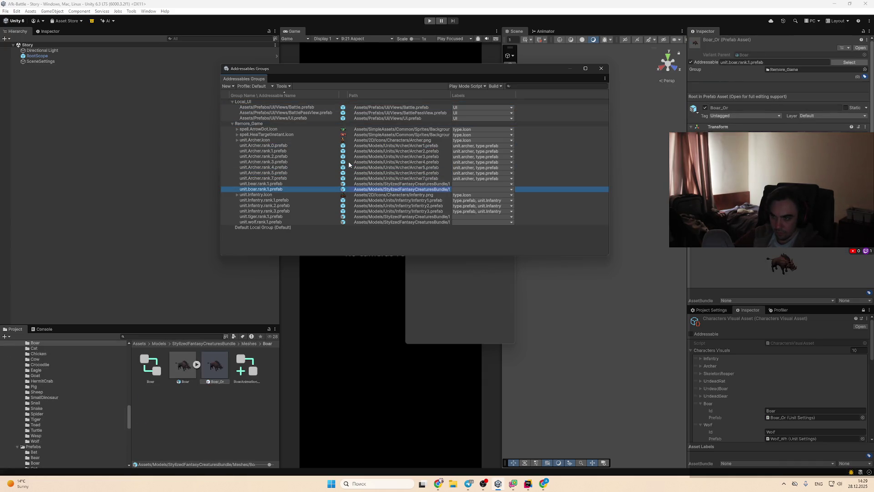
key("Up")
key("Up")
key("F2")
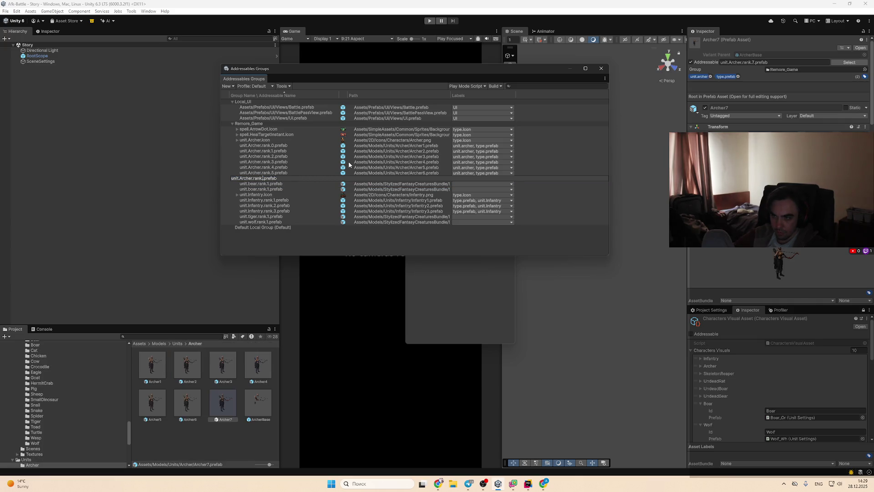
type("6.")
key("Return")
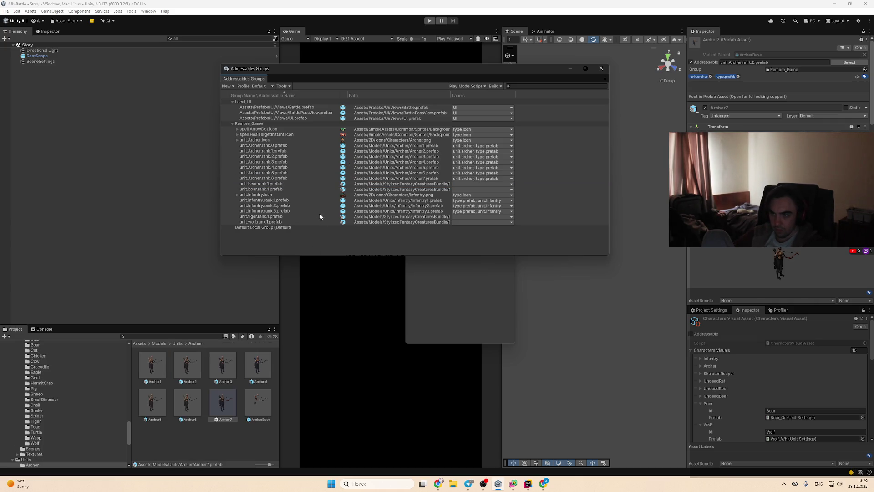
Step: Change the first infantry address to unit.Infantry.rank.0.prefab
left_click(310, 201)
key("F2")
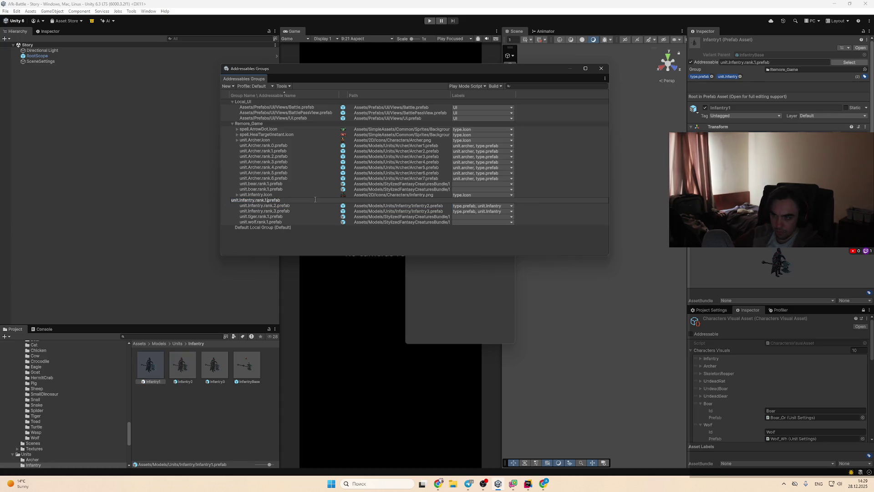
type("0")
key("Return")
Step: Lower the other two infantry addresses to unit.Infantry.rank.1.prefab and unit.Infantry.rank.2.prefab
key("Down")
key("Down")
key("Down")
key("Up")
key("F2")
key("BackSpace")
type("1")
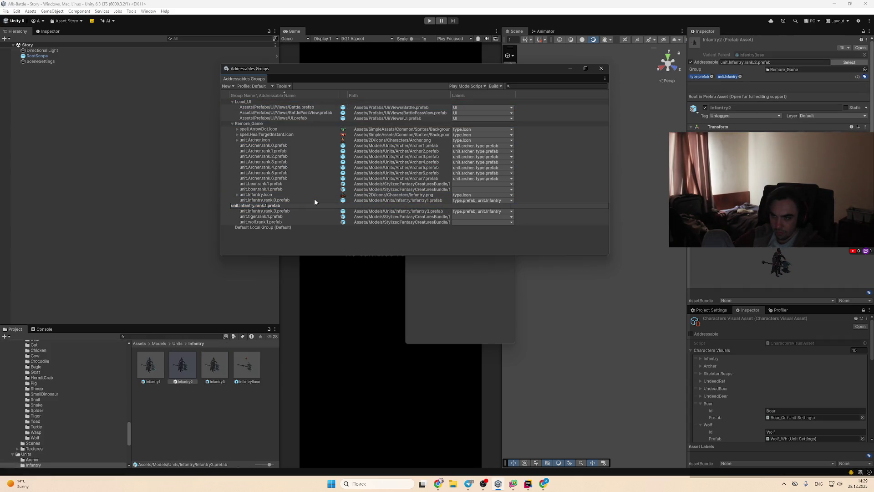
key("Return")
key("Down")
key("Down")
key("Down")
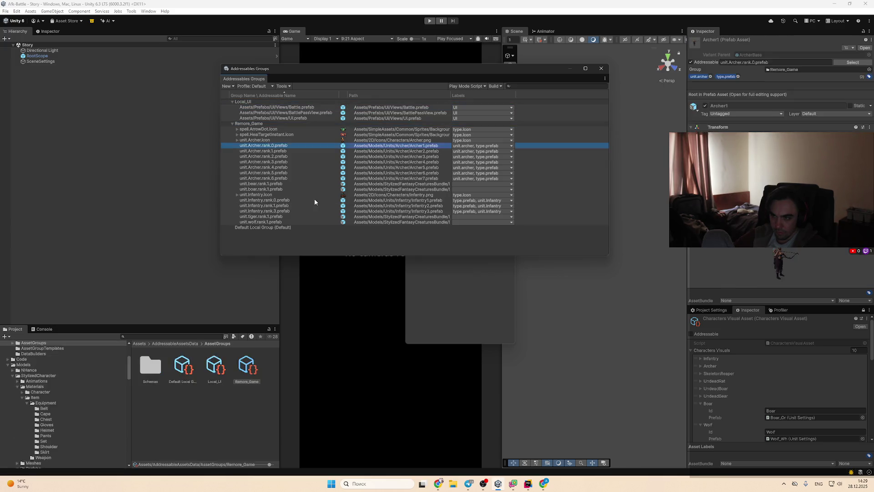
key("Down")
key("Down")
key("Down")
key("F2")
key("BackSpace")
type("2")
key("Return")
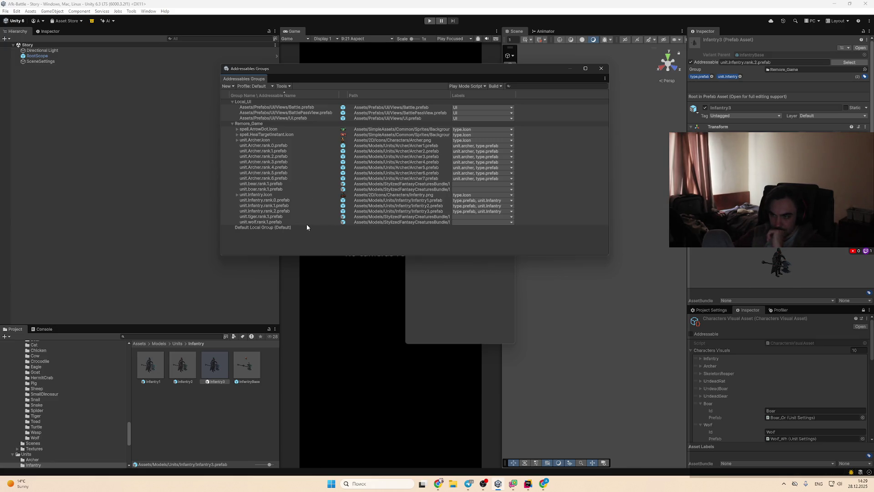
Step: Set the tiger and wolf addresses to unit.tiger.rank.0.prefab and unit.wolf.rank.0.prefab
key("Down")
key("F2")
key("BackSpace")
type("0")
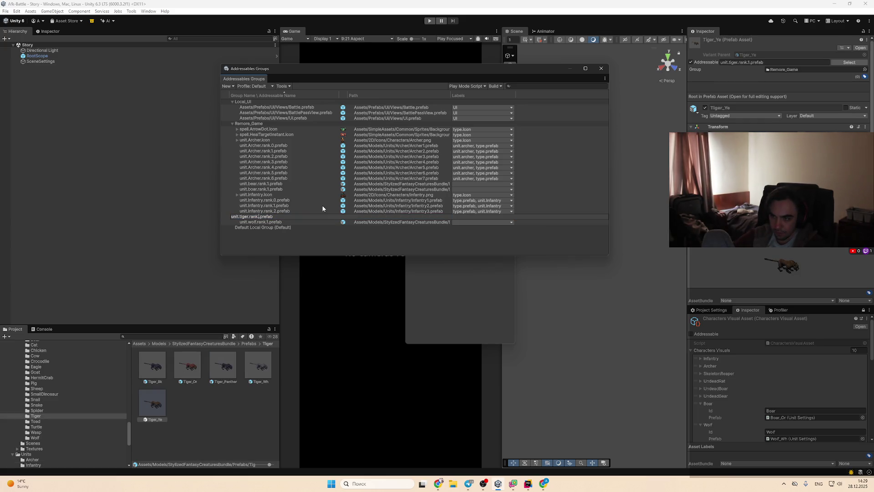
key("Return")
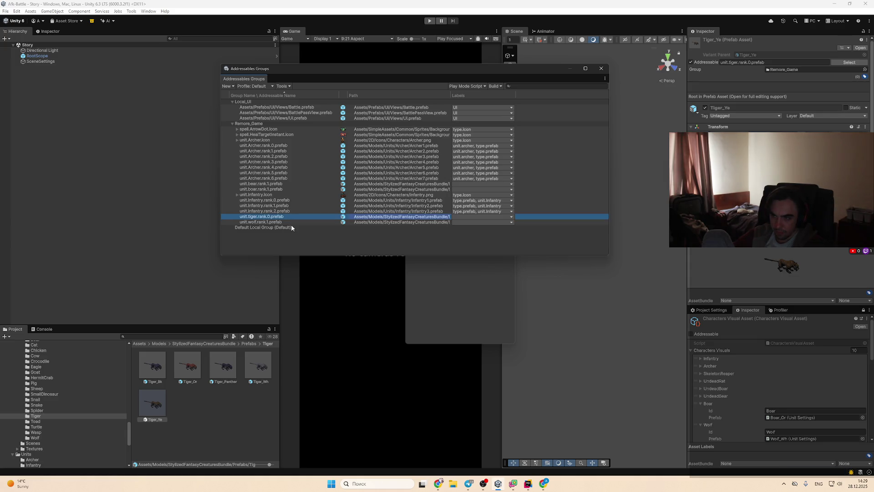
left_click(290, 223)
key("F2")
key("BackSpace")
type("0")
key("Return")
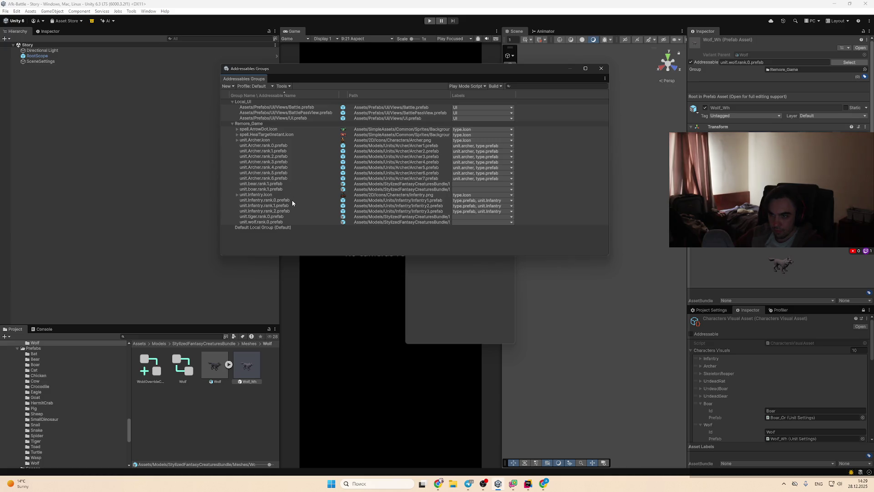
Step: Set the bear and boar addresses to unit.bear.rank.0.prefab and unit.boar.rank.0.prefab
left_click(285, 184)
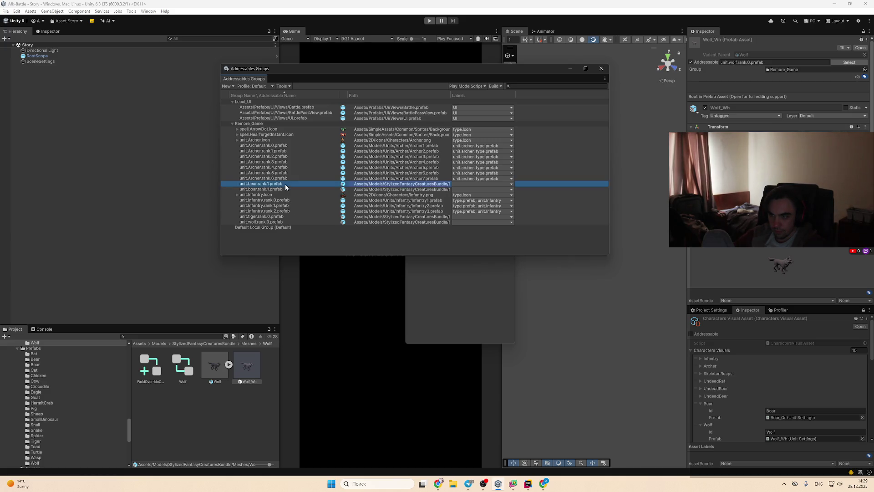
key("F2")
key("BackSpace")
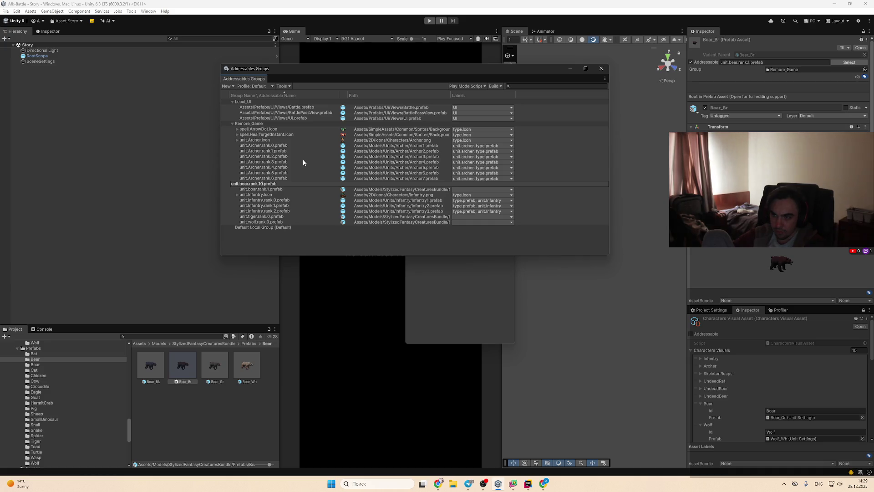
type("0")
key("Return")
key("Down")
key("Down")
key("Down")
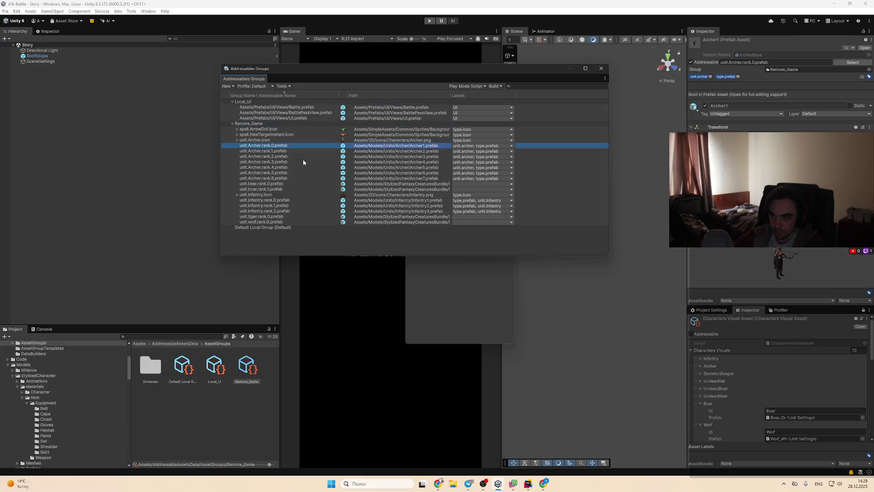
key("F2")
key("Right")
key("Left")
key("Left")
key("Left")
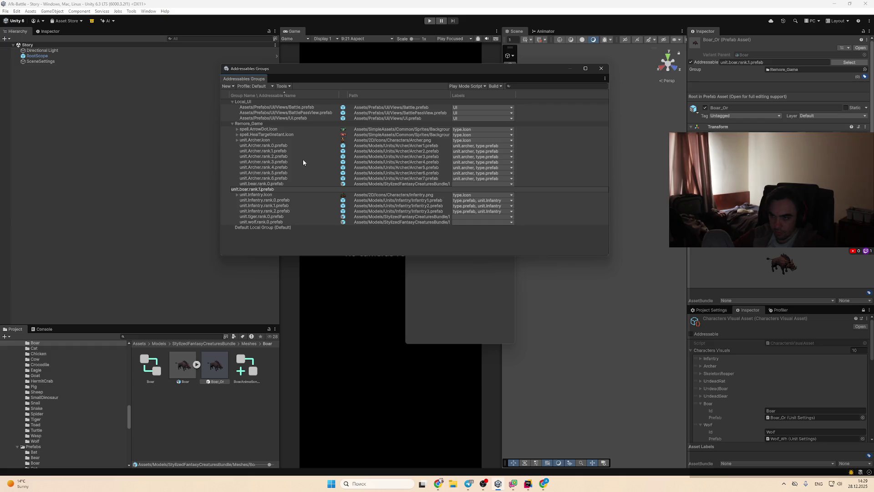
key("BackSpace")
type("0")
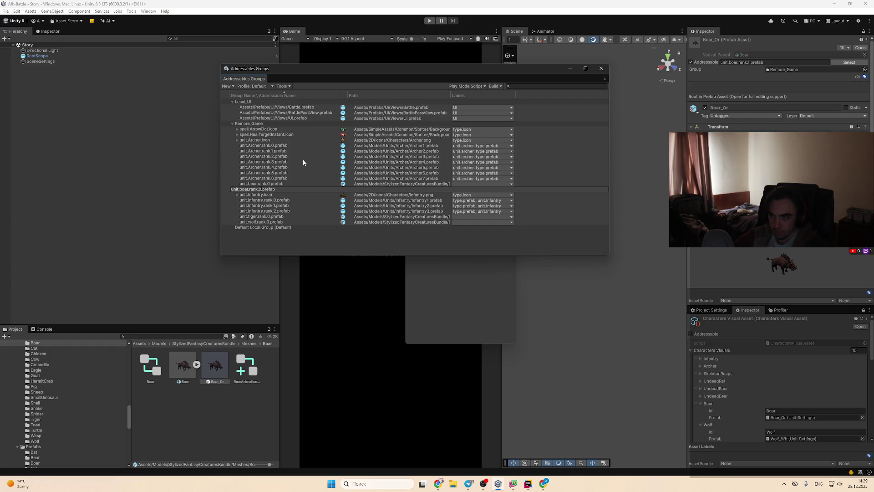
key("Return")
left_click(286, 136)
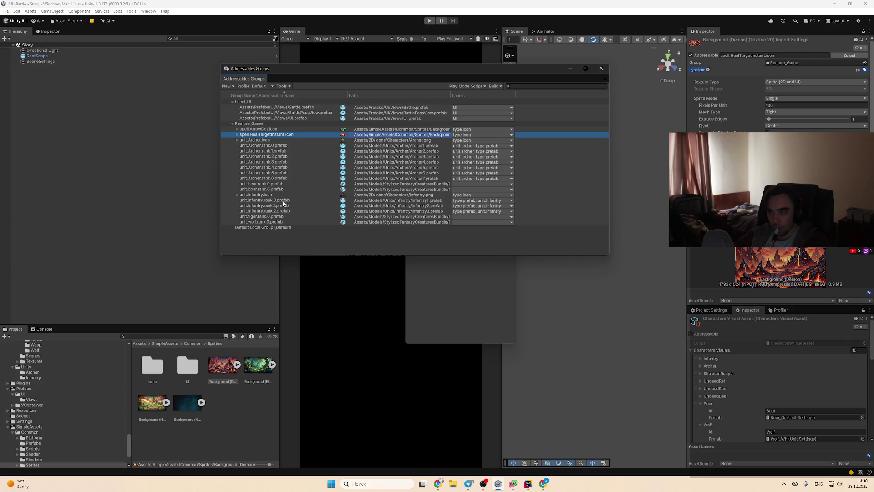
Step: Check the spell.ArrowDot.icon entry, re-confirm the unit.Infantry.icon address, and expand its Infantry sub-asset
left_click(274, 129)
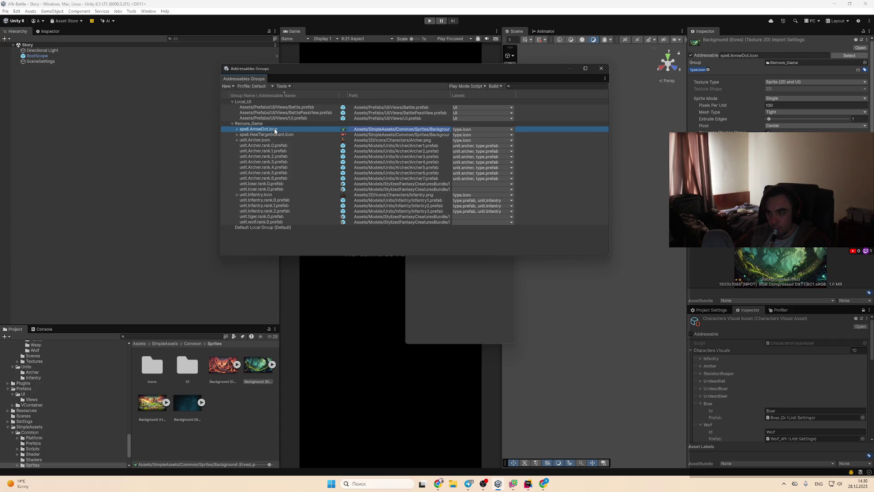
left_click(269, 196)
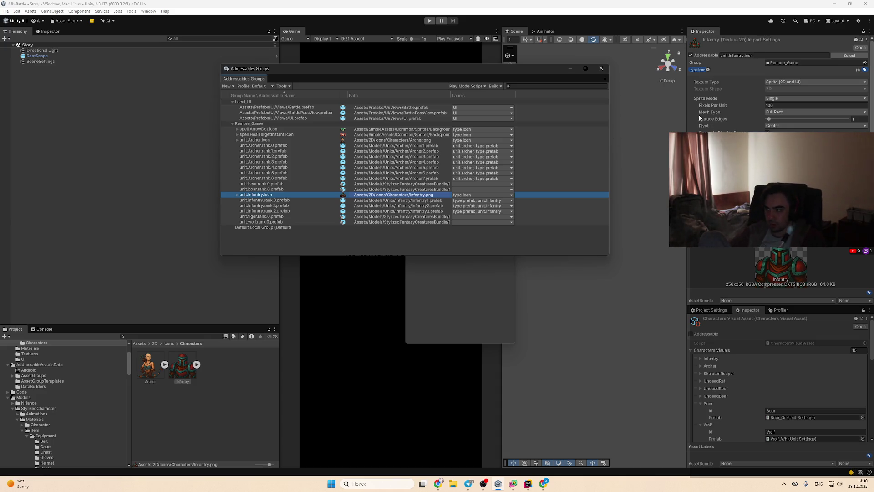
left_click(734, 55)
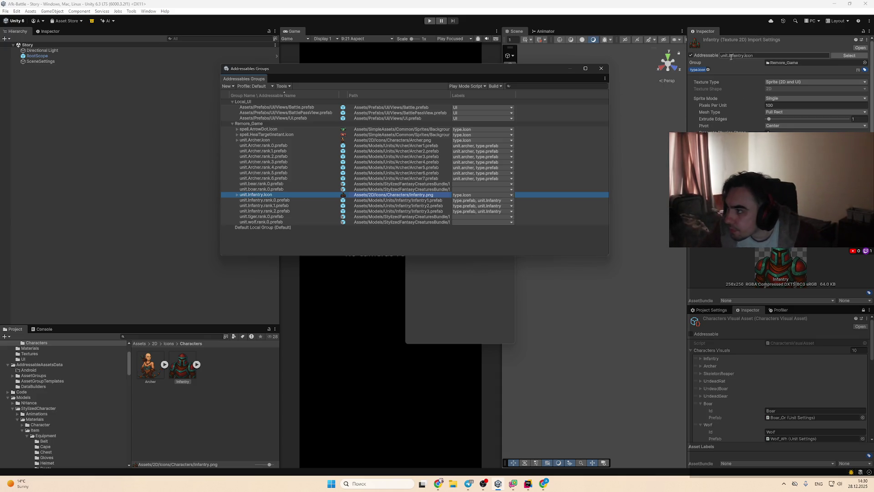
left_click(243, 195)
left_click(244, 194)
key("Right")
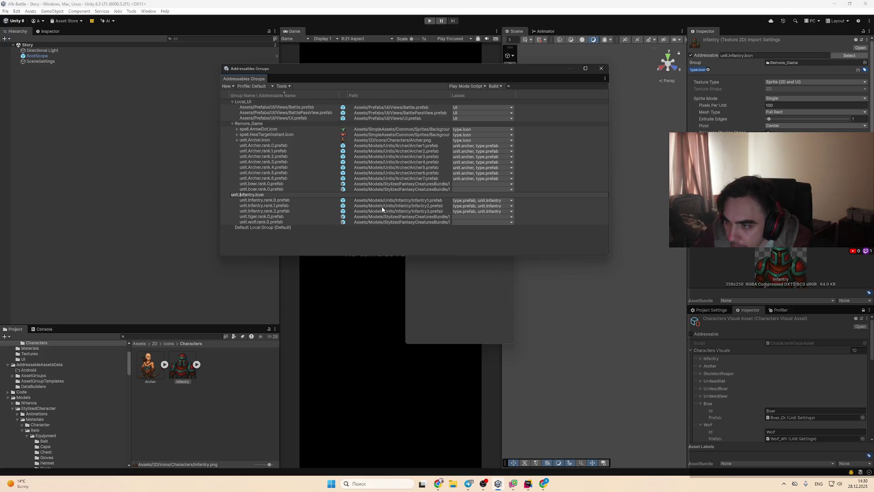
key("Return")
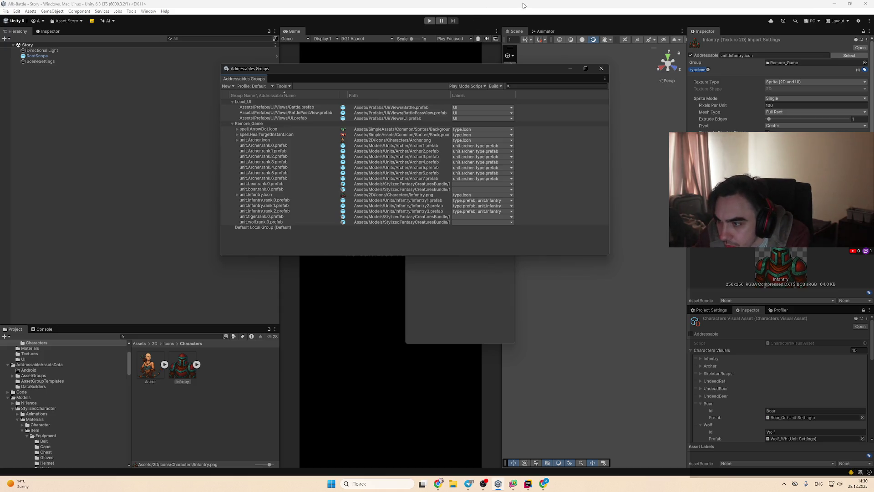
left_click(237, 194)
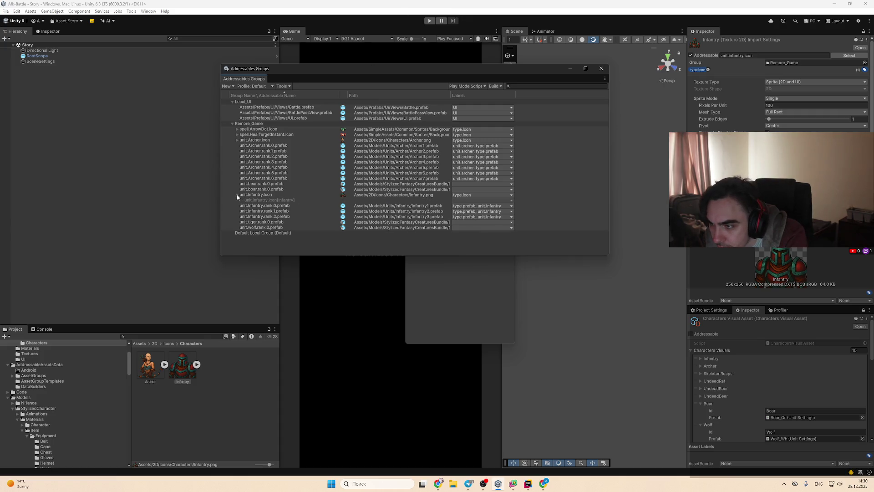
Step: Inspect the Infantry rank.0 prefab entry and re-confirm its address
left_click(236, 195)
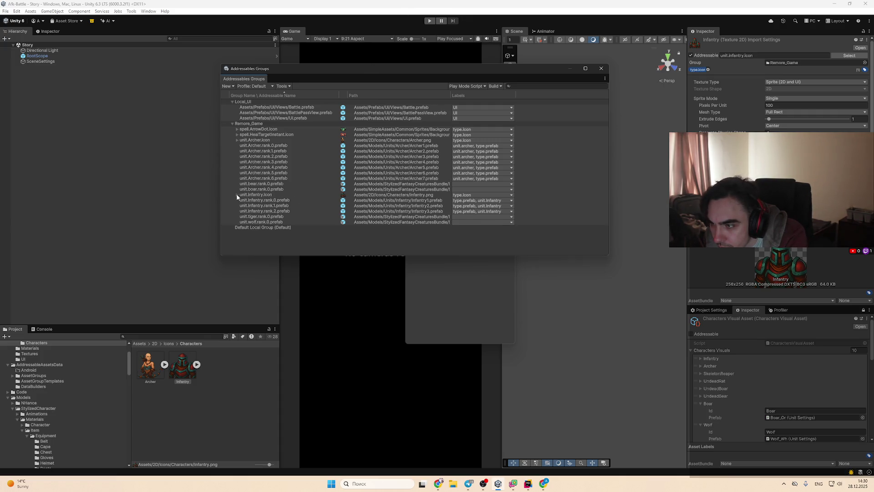
left_click(283, 196)
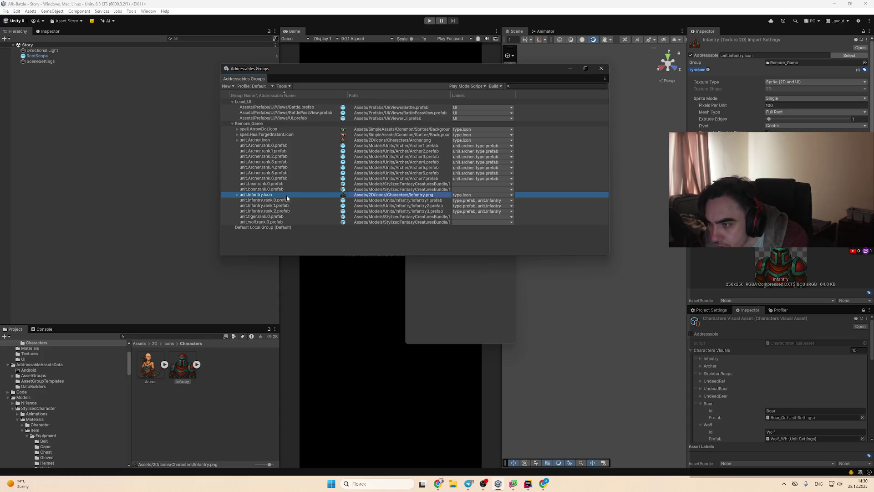
left_click(286, 200)
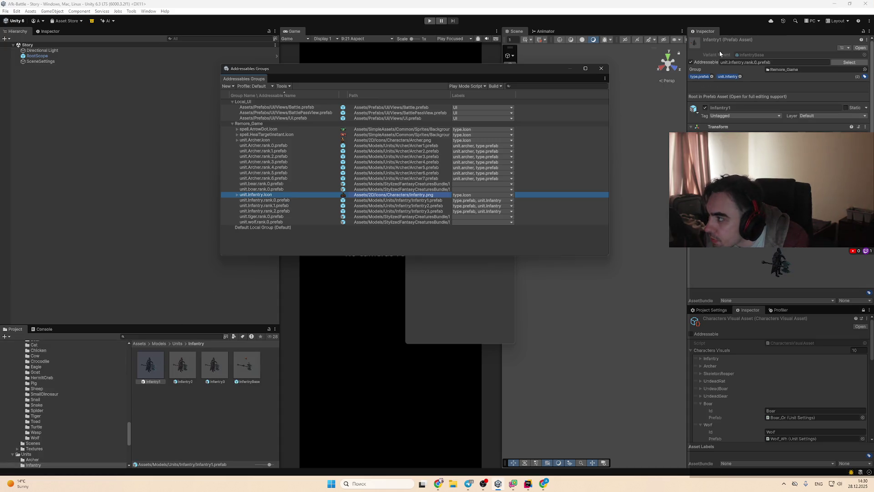
left_click(730, 63)
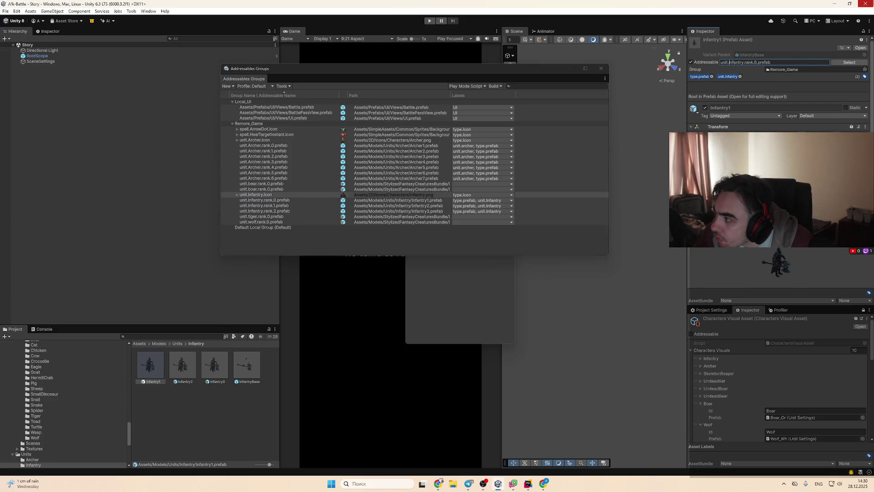
left_click(288, 195)
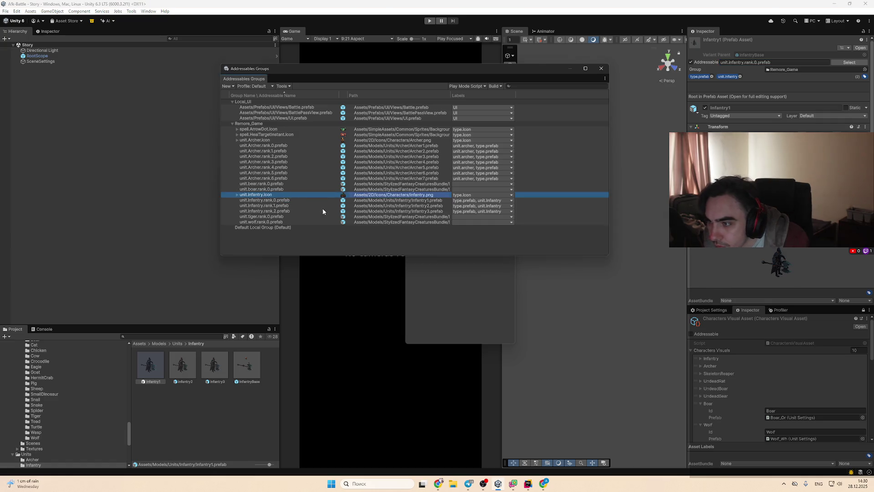
left_click(300, 200)
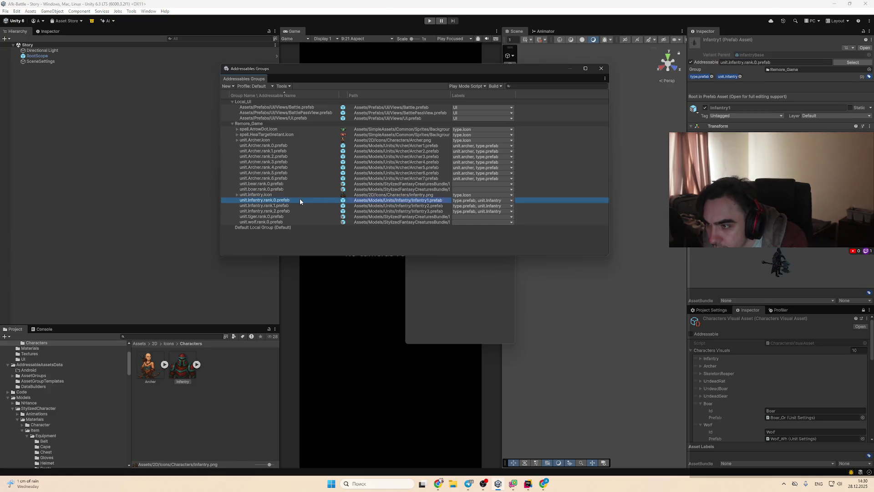
left_click(244, 200)
left_click(240, 200)
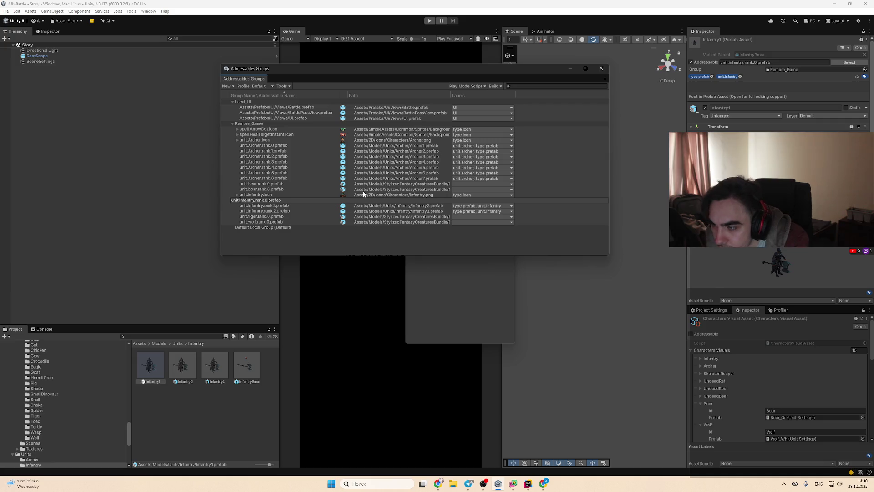
key("Return")
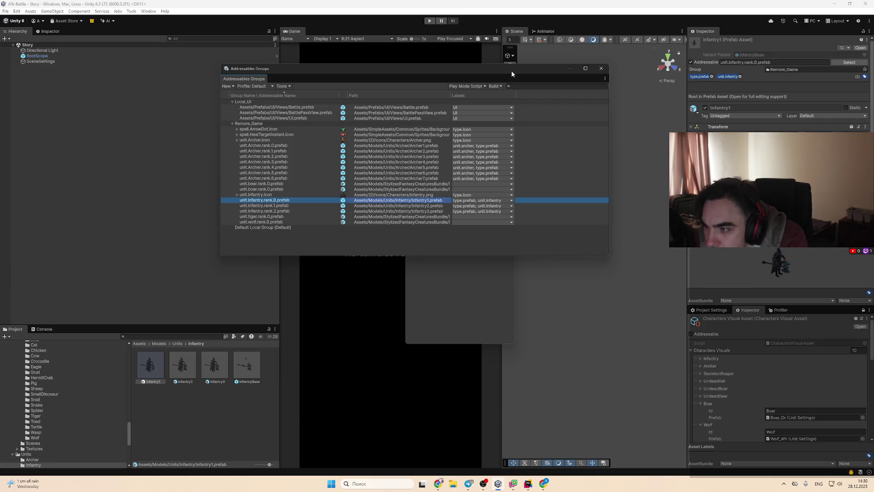
Step: Retype Infantry with a capital I in the rank.1 and rank.2 prefab addresses
left_click(253, 205)
left_click(249, 207)
left_click(239, 206)
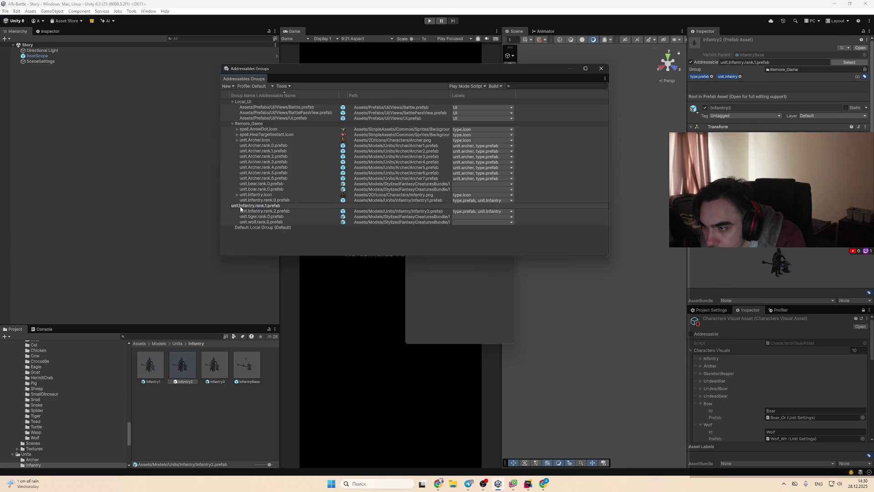
type("I")
left_click(242, 217)
left_click(241, 210)
left_click(242, 211)
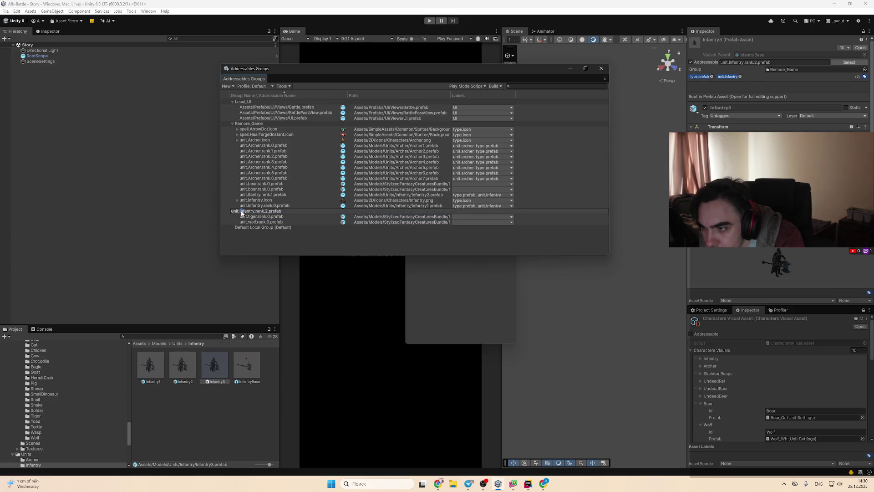
left_click(237, 211)
key("Right")
key("Right")
key("Delete")
type("I")
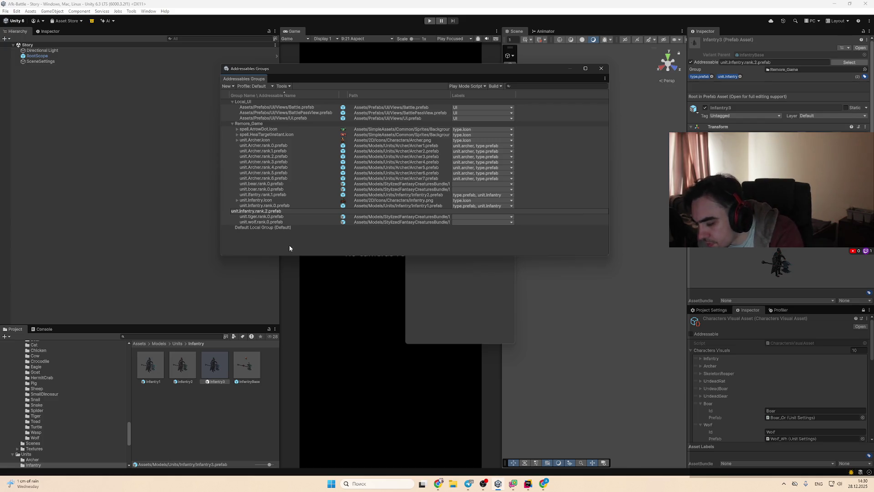
left_click(269, 222)
Step: Check the neighbouring entries, then begin renaming the Archer rank.6 prefab address
left_click(276, 216)
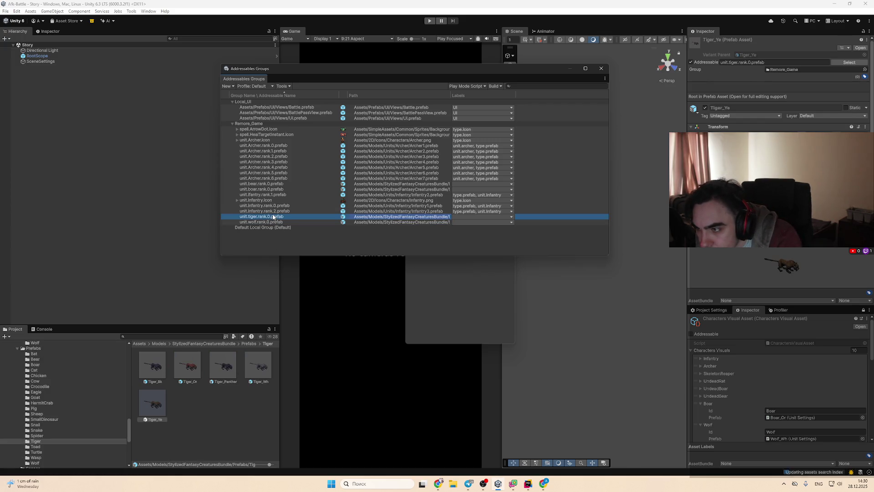
left_click(277, 211)
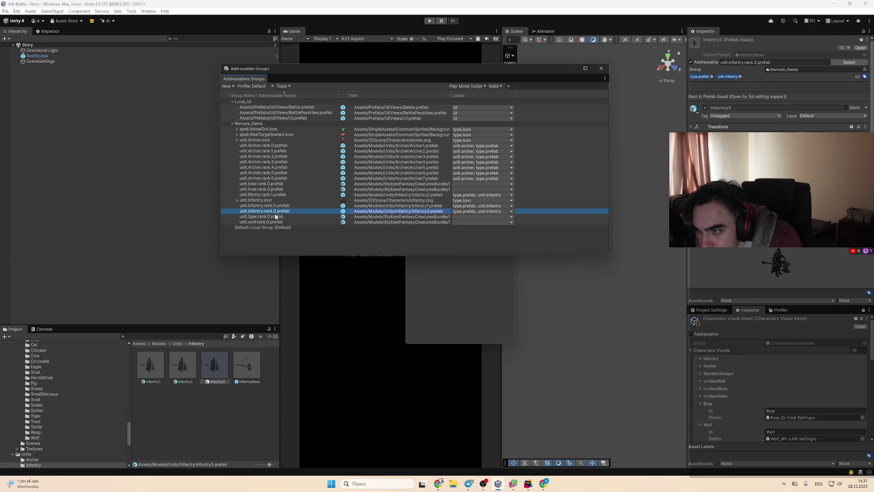
left_click(248, 178)
left_click(243, 179)
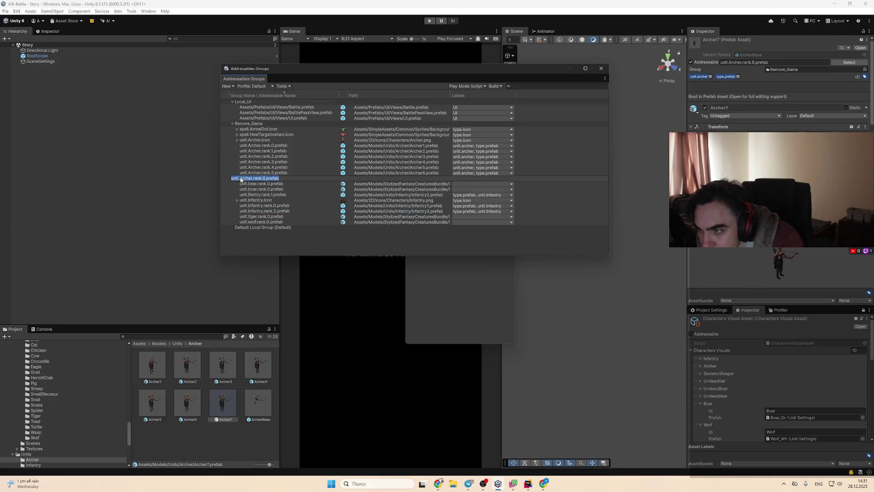
type("a")
left_click(240, 174)
left_click(240, 174)
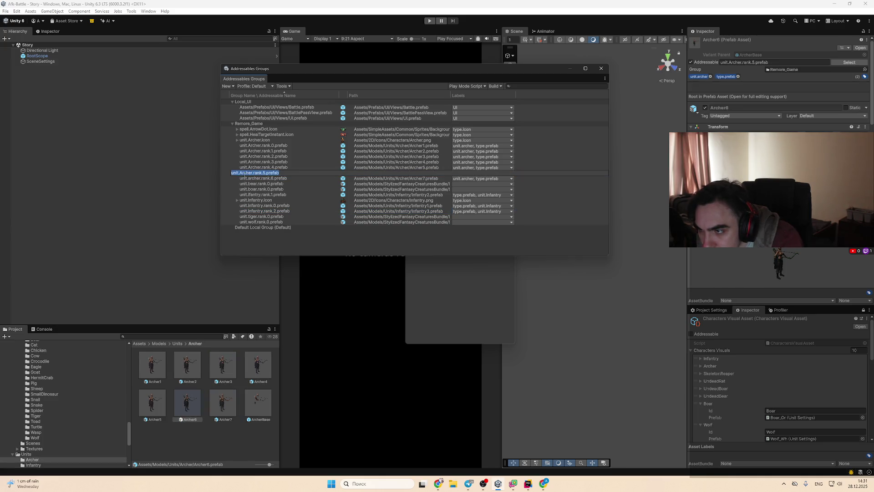
type("a")
left_click(242, 169)
left_click(242, 169)
type("a")
left_click(242, 163)
left_click(243, 163)
left_click_drag(243, 163, 240, 163)
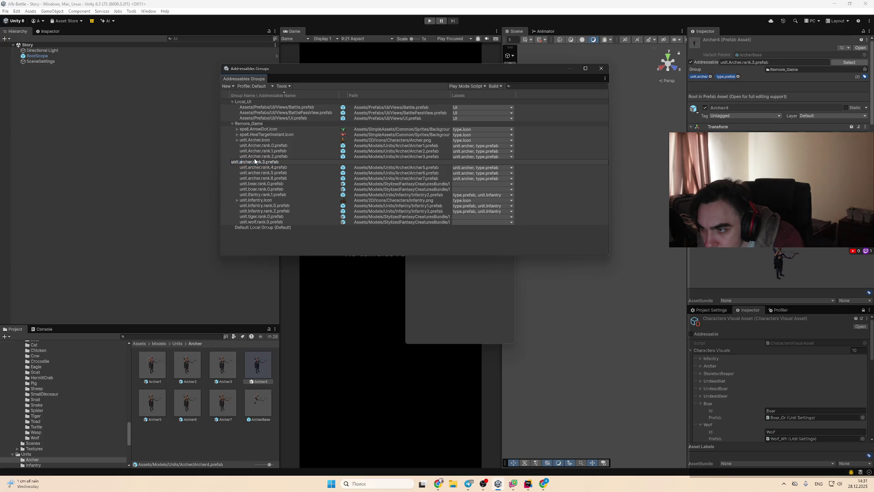
left_click(243, 156)
left_click(242, 157)
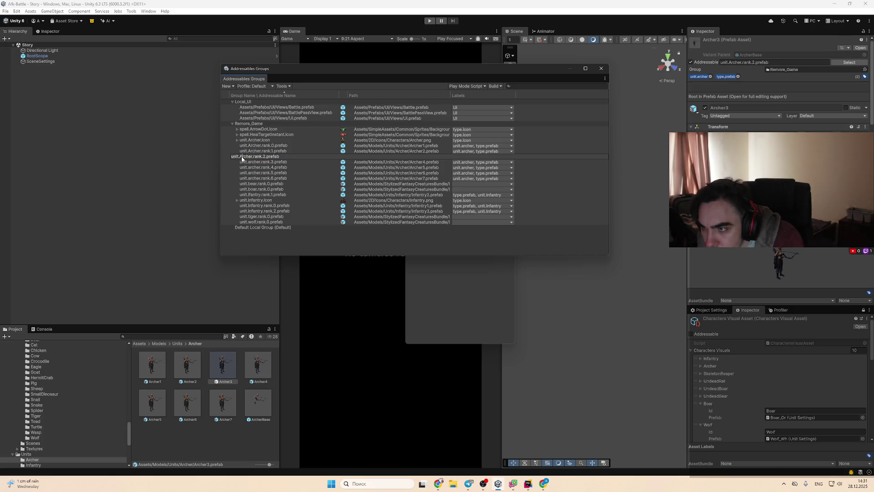
type("a")
key("Return")
left_click(242, 152)
left_click(242, 152)
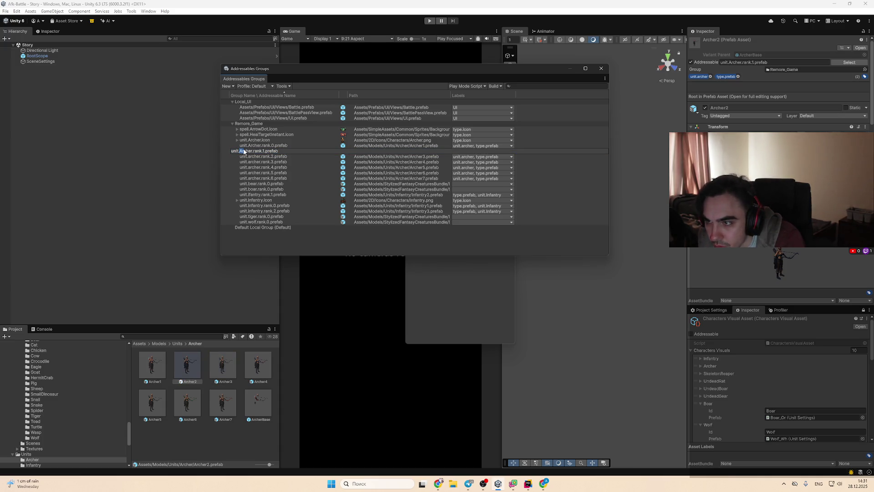
type("a")
double_click(245, 146)
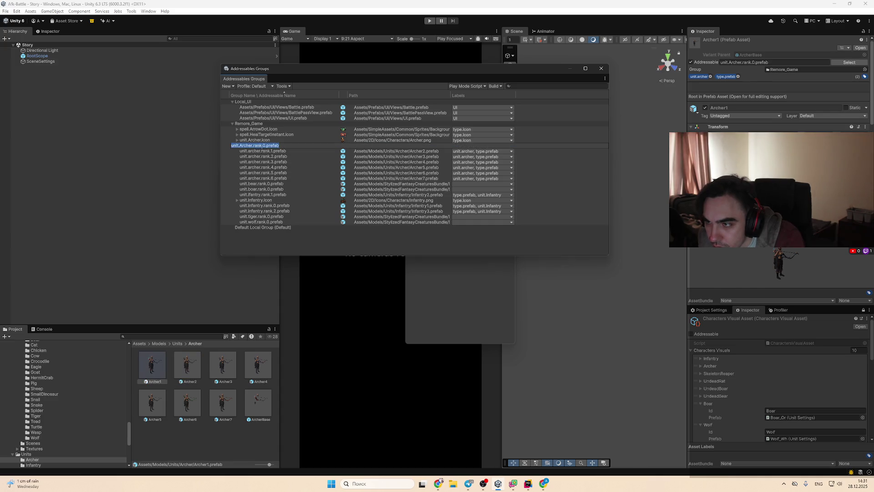
left_click(244, 146)
key("BackSpace")
type("a")
left_click(282, 172)
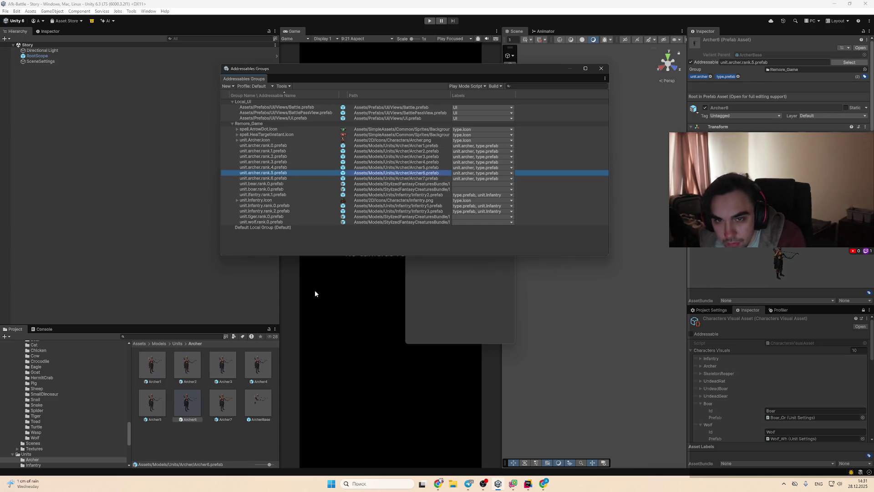
left_click(438, 484)
left_click(68, 7)
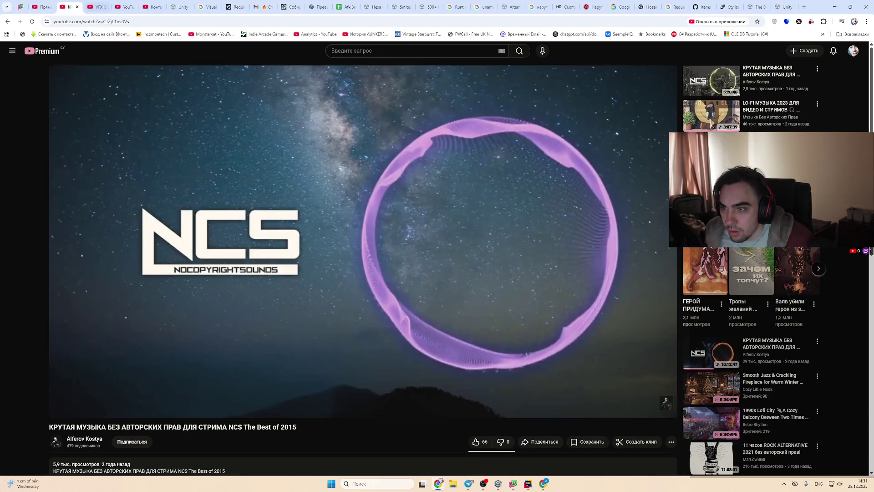
left_click(835, 7)
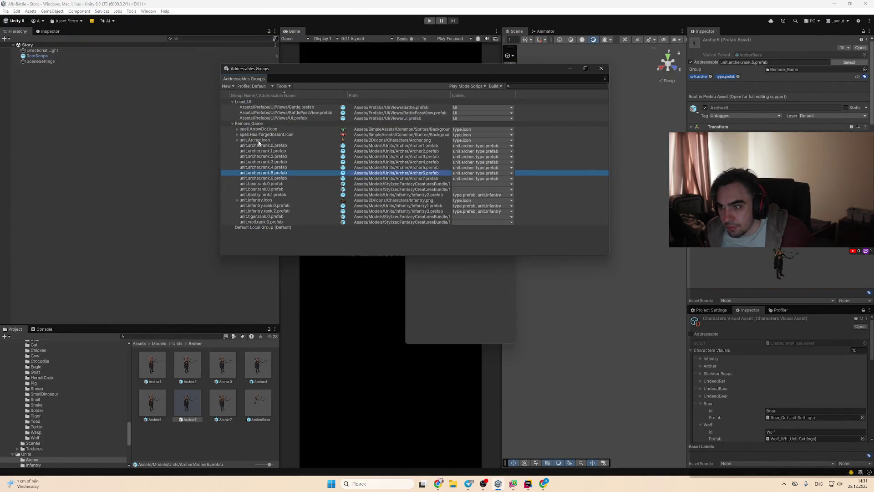
Step: Rename the archer icon and heal target addresses to unit.archer.icon and spell.heal_target_instant.icon
double_click(252, 140)
left_click(239, 141)
double_click(278, 135)
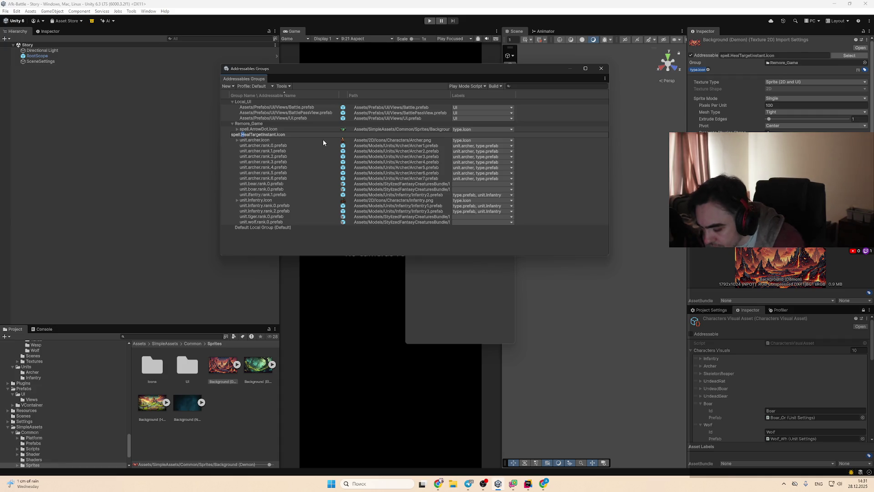
type("heal")
type("_")
key("Delete")
type("t")
type("_")
key("Delete")
type("i_")
key("Delete")
type("i")
key("Return")
Step: Rename the arrow dot address to spell.arrow_dot.icon
left_click(261, 123)
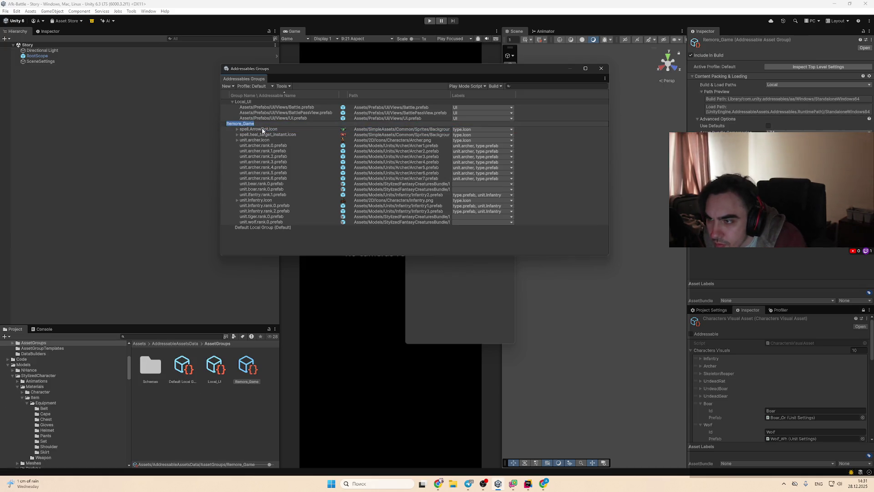
double_click(251, 129)
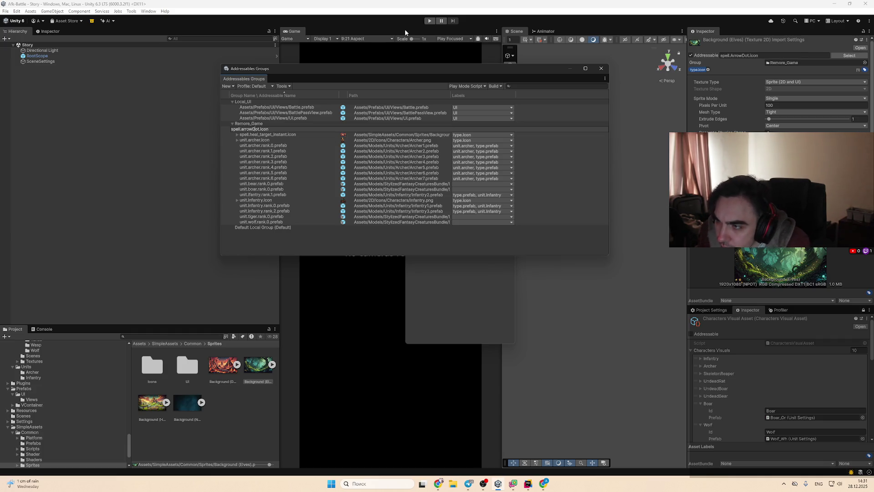
type("_d")
key("Return")
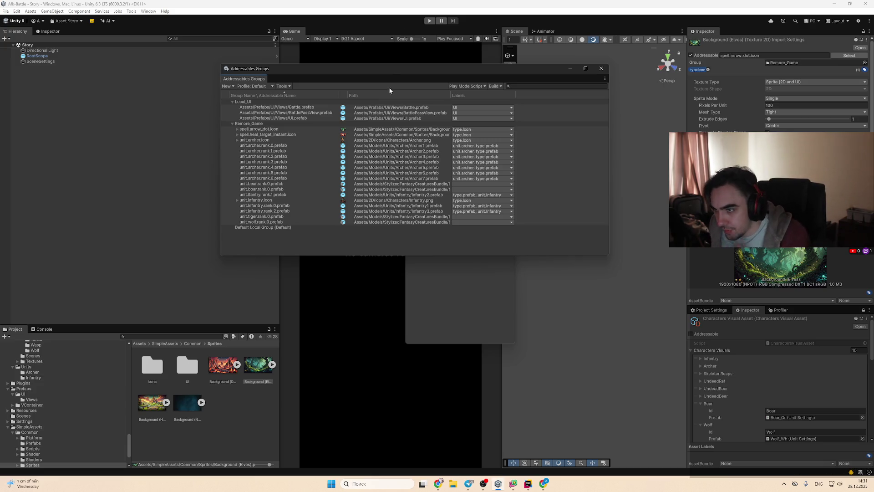
Step: Select the StringCaseExtensions class name in the ChatGPT answer and go to Rider
left_click(540, 487)
scroll(551, 377, "up", 2)
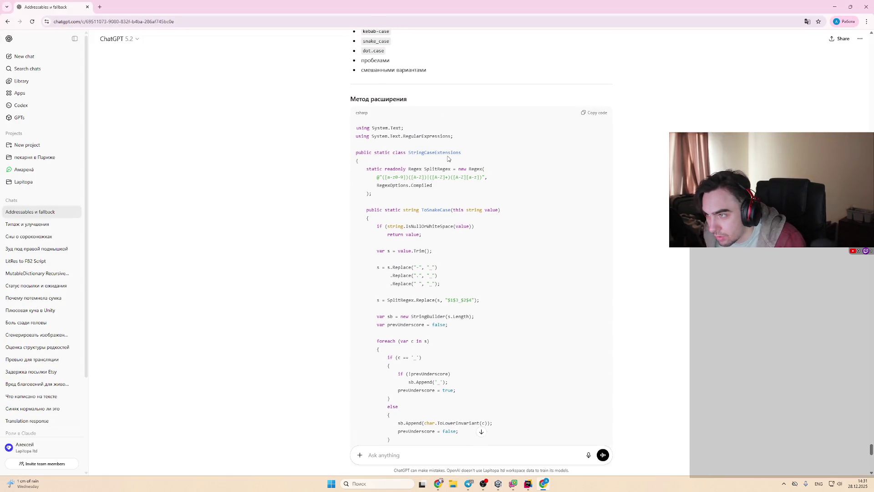
double_click(452, 155)
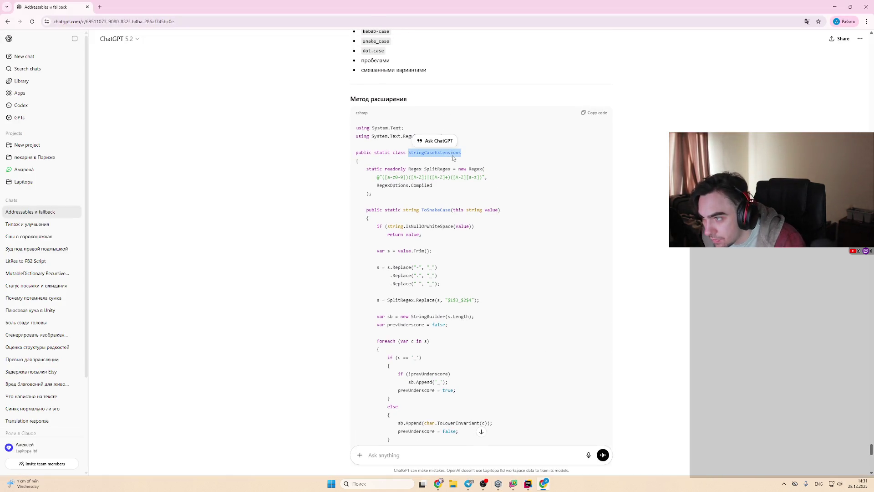
left_click(497, 483)
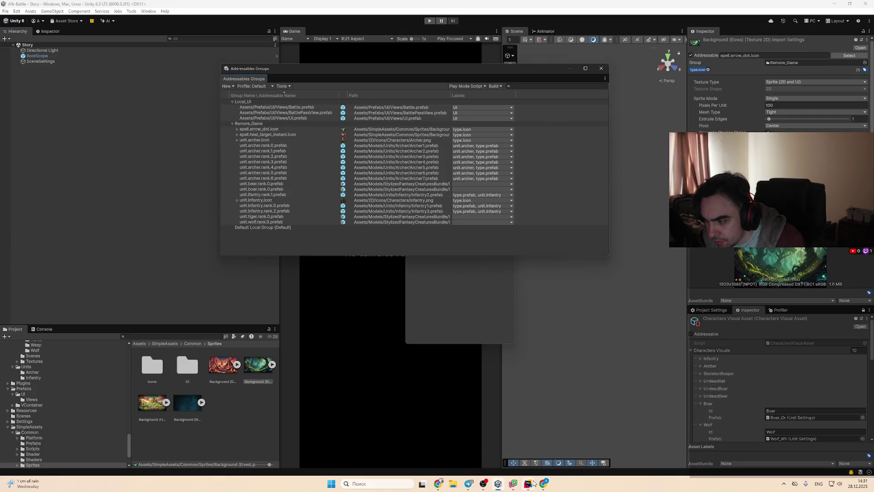
left_click(528, 483)
scroll(100, 137, "up", 10)
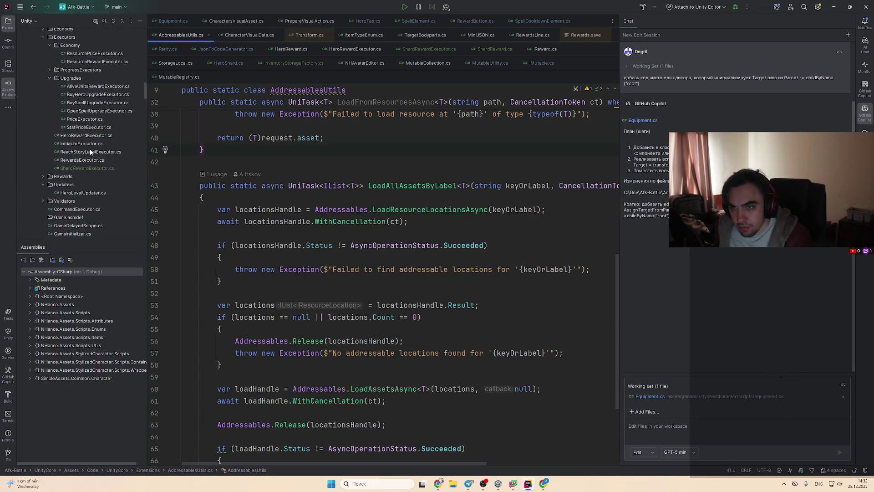
Step: Collapse the BattleModule, Configuration, Mutables and Economy folders in Rider's project tree
scroll(90, 148, "up", 8)
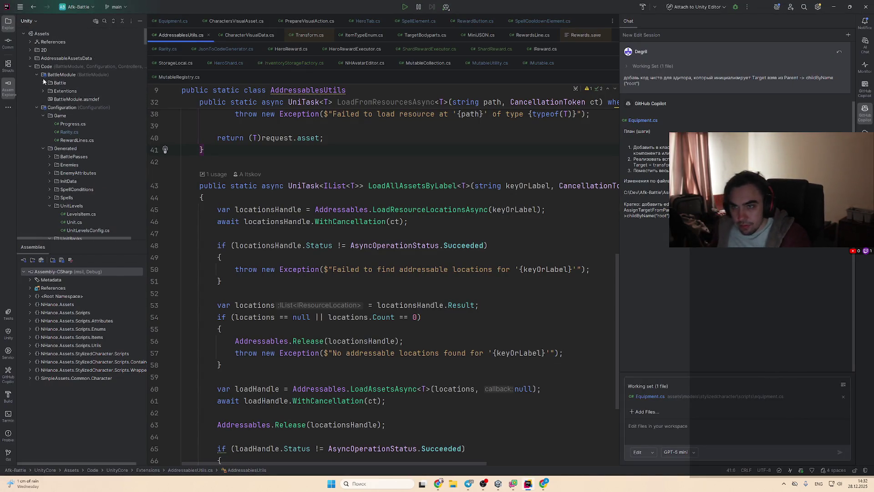
left_click(37, 74)
left_click(37, 82)
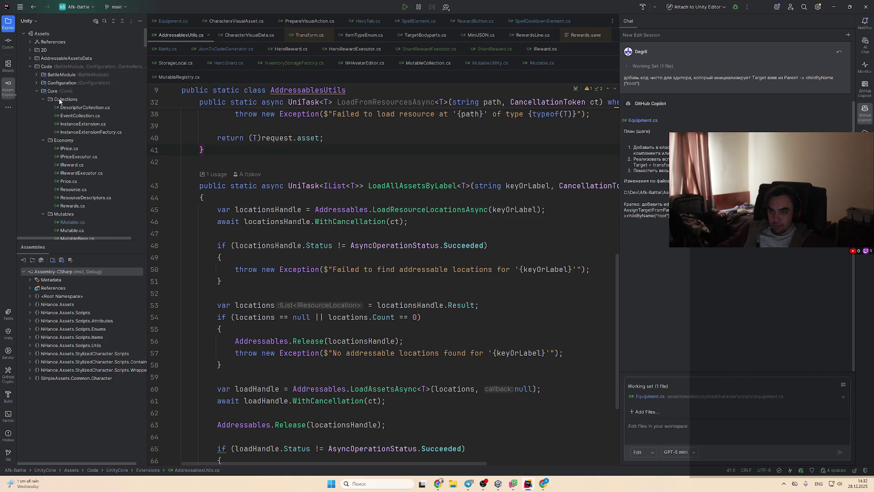
scroll(101, 154, "down", 3)
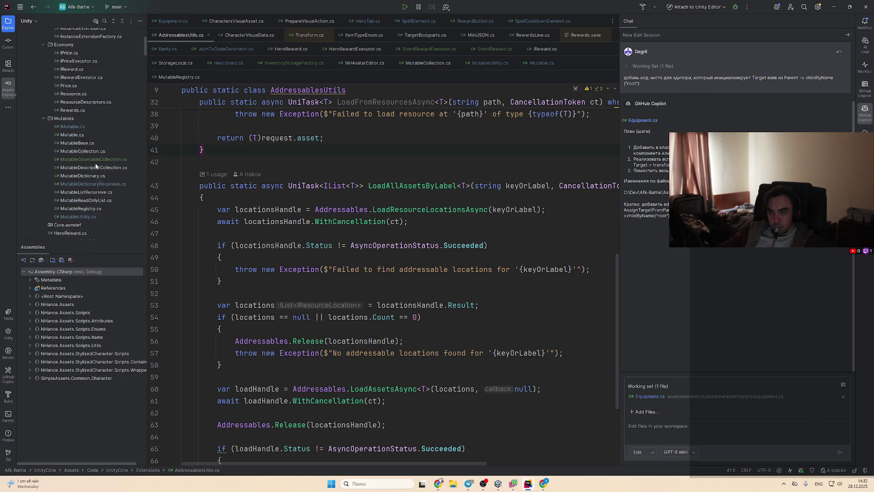
scroll(88, 171, "up", 3)
left_click(43, 99)
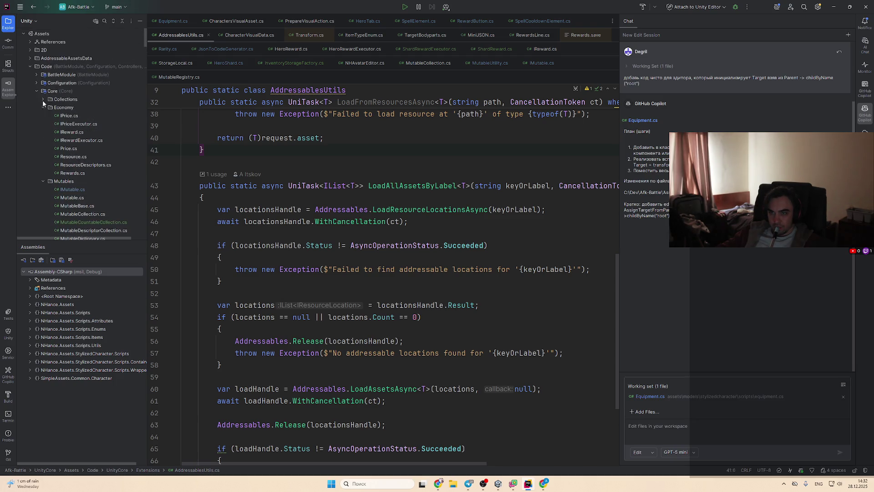
left_click(43, 107)
left_click(43, 115)
left_click(43, 99)
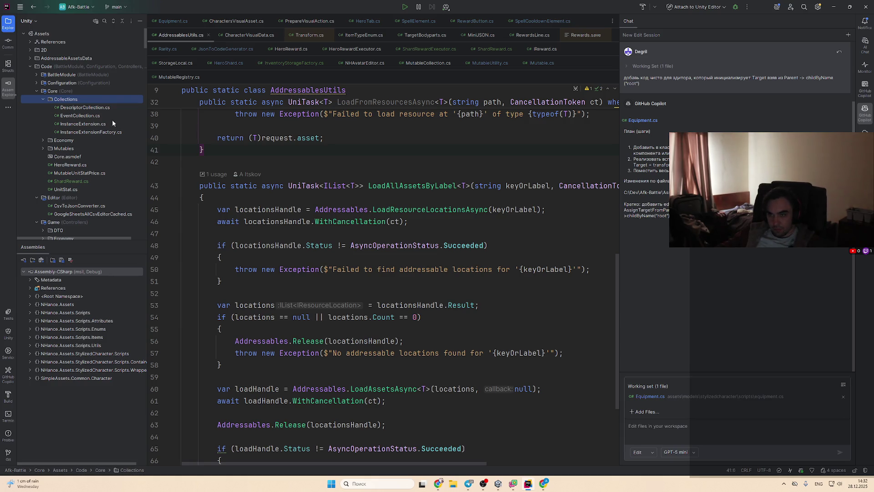
Step: Create a new Utils directory inside the Core folder
right_click(71, 93)
mouse_move(121, 92)
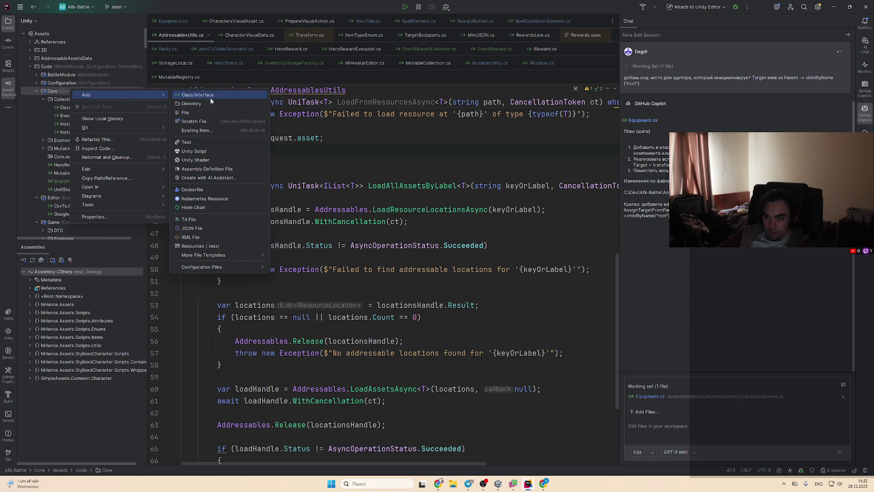
left_click(201, 103)
type("Exteb")
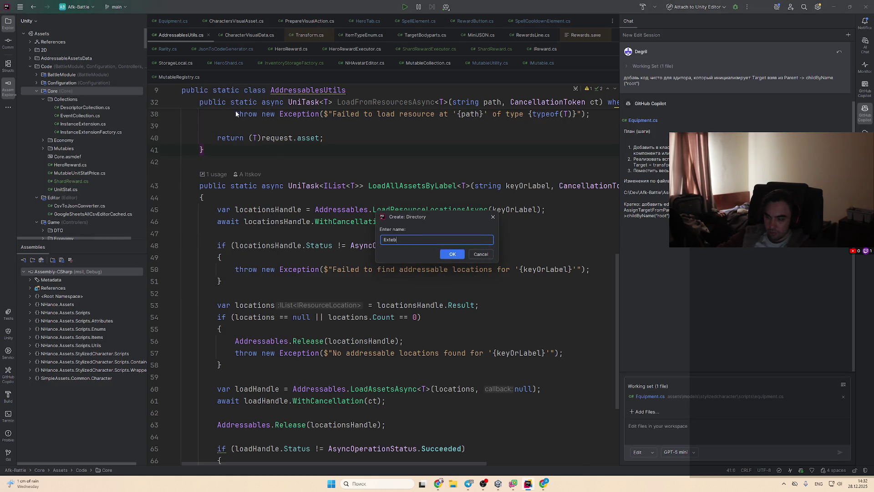
key("BackSpace")
type("Util")
type("s")
key("Return")
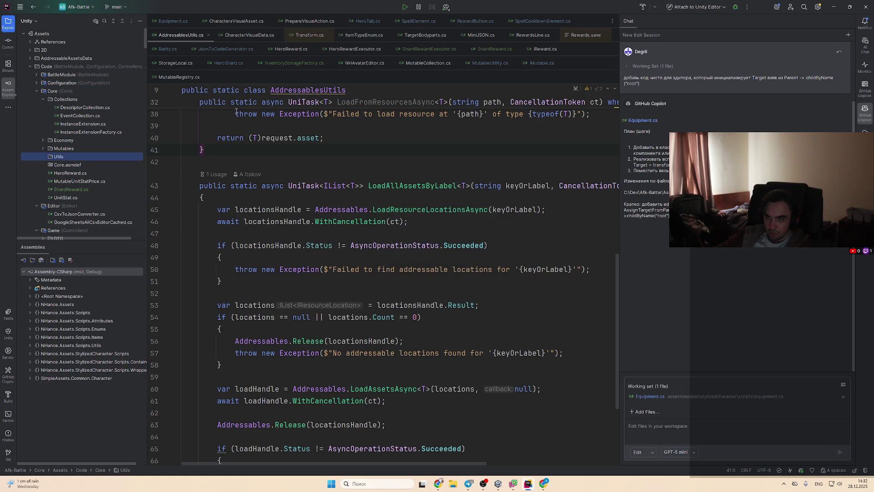
Step: Add a StringCaseExtensions class to the Utils folder
right_click(97, 160)
mouse_move(160, 161)
left_click(266, 163)
type("StringCaseExtensions")
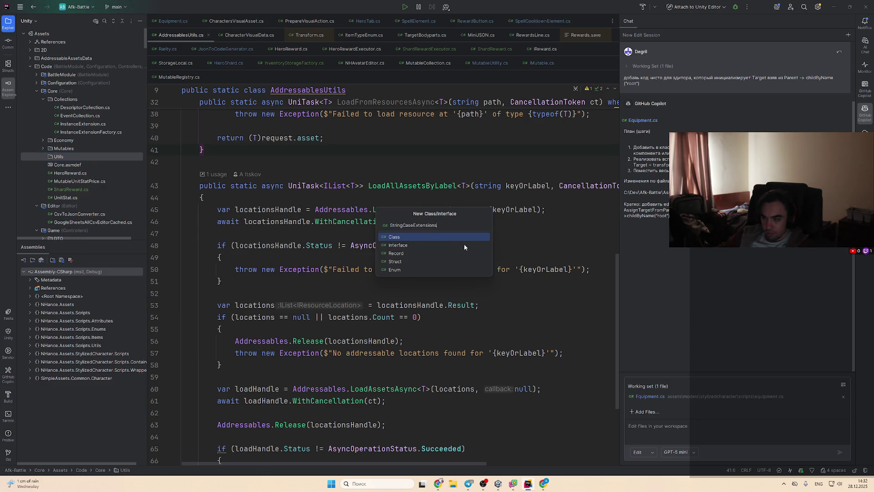
key("Return")
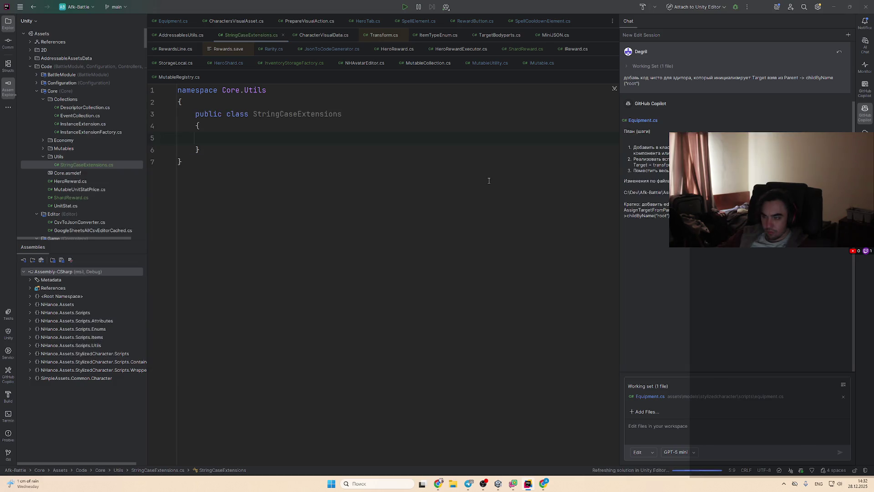
key("alt+Tab")
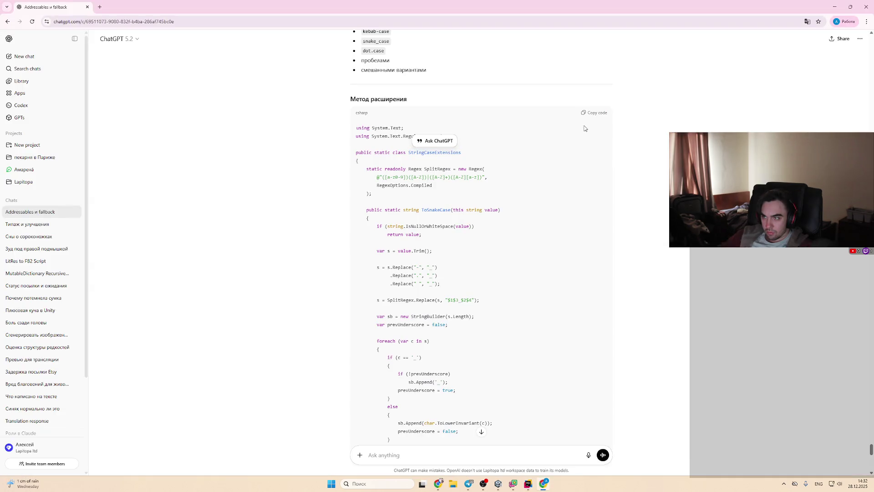
Step: Replace the StringCaseExtensions stub with the snake-case code copied from ChatGPT
left_click(593, 112)
key("alt+Tab")
key("alt+Tab")
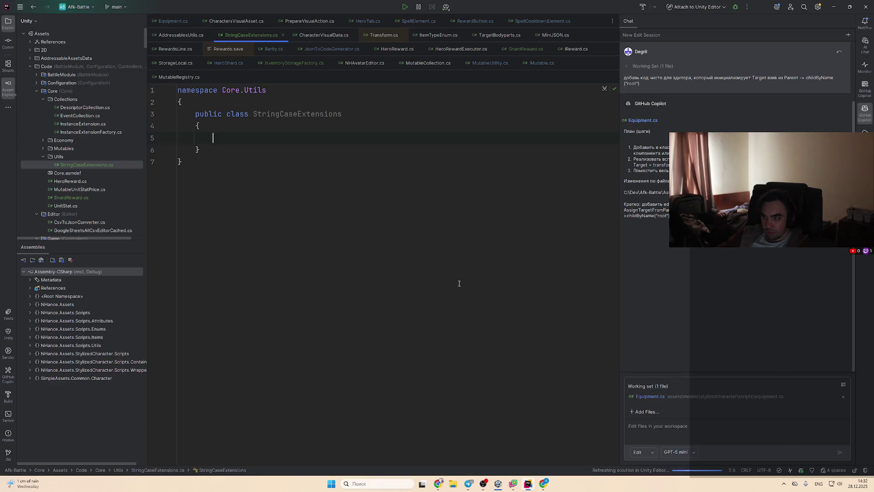
key("ctrl+a")
key("ctrl+v")
Step: Move the StringCaseExtensions class into the Core.Utils namespace
scroll(437, 266, "up", 6)
left_click(335, 127)
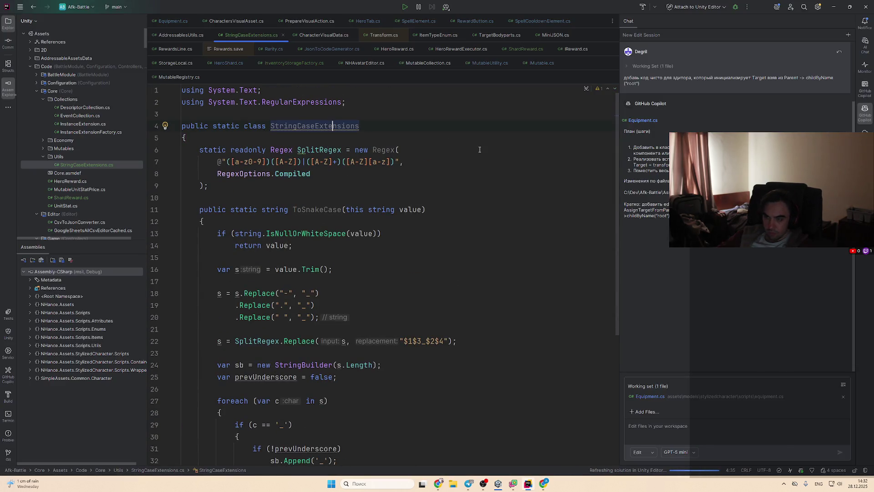
key("alt+Return")
key("Return")
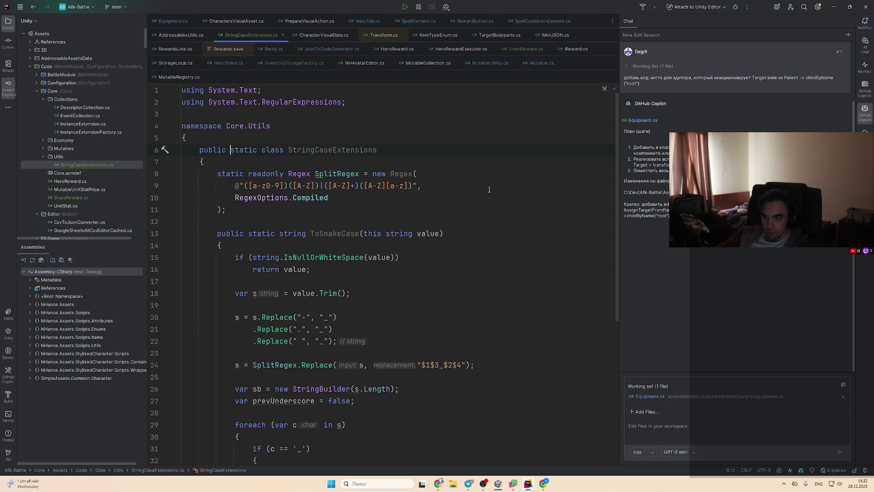
Step: Simplify SplitRegex's new Regex( initialiser to a target-typed new(
scroll(442, 209, "down", 4)
scroll(410, 204, "up", 4)
double_click(387, 147)
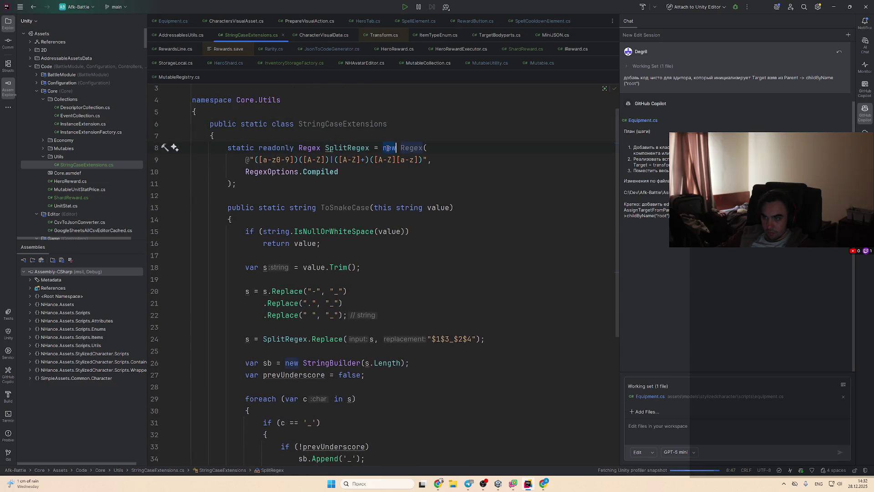
scroll(389, 201, "down", 4)
scroll(389, 201, "down", 2)
scroll(394, 191, "up", 6)
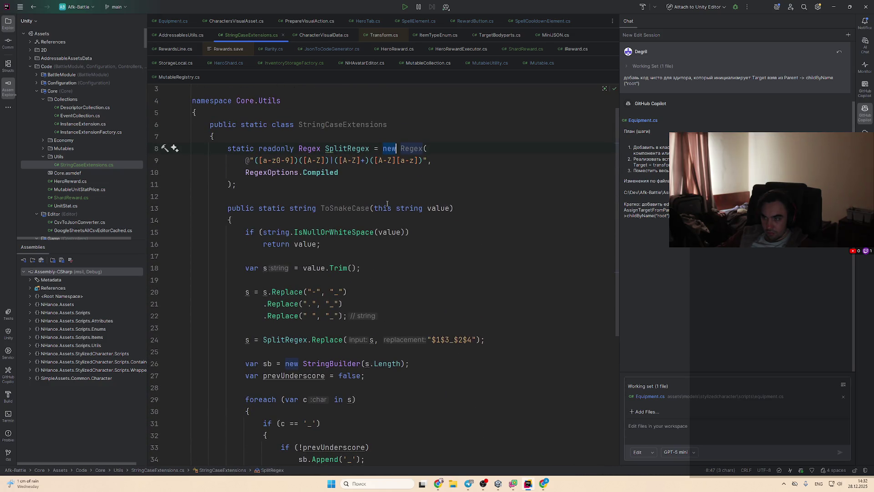
left_click(395, 185)
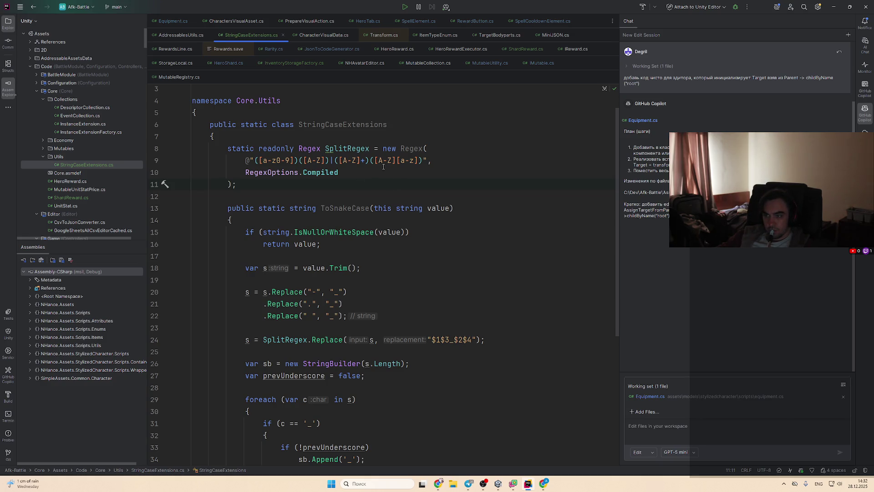
scroll(387, 207, "down", 5)
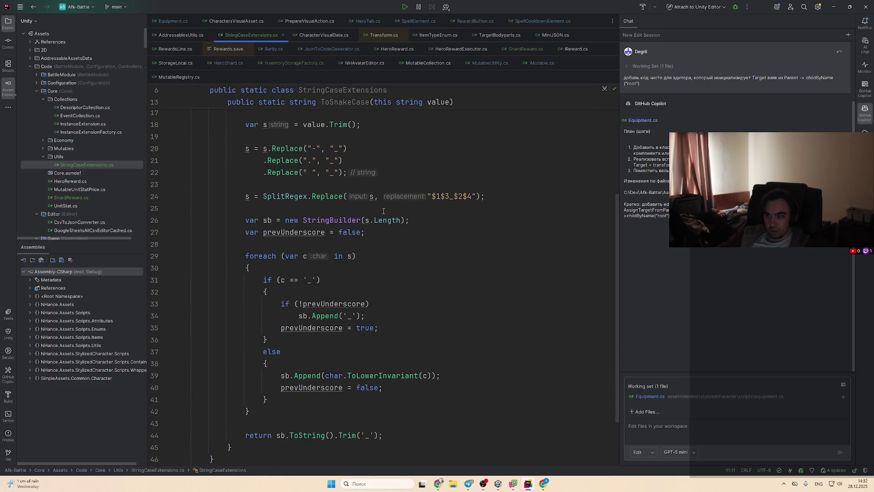
scroll(410, 225, "up", 3)
scroll(383, 235, "up", 1)
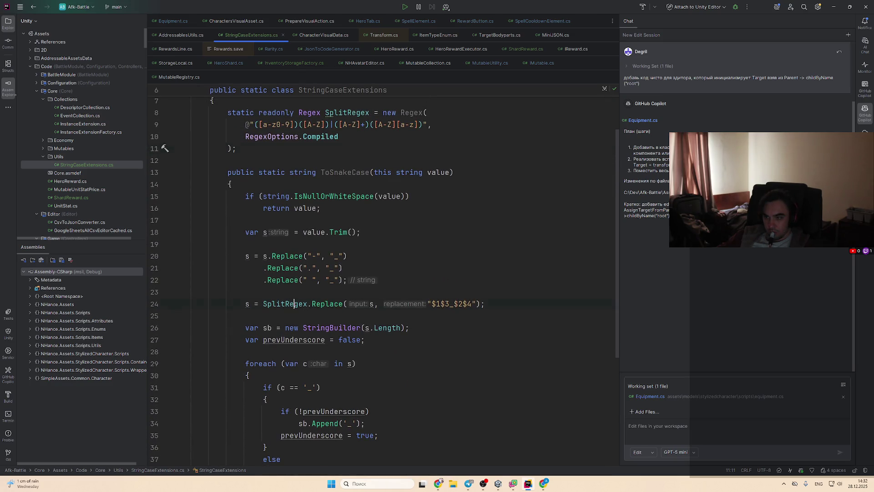
scroll(318, 273, "up", 2)
left_click(400, 198)
left_click(417, 175)
key("alt+Return")
key("Return")
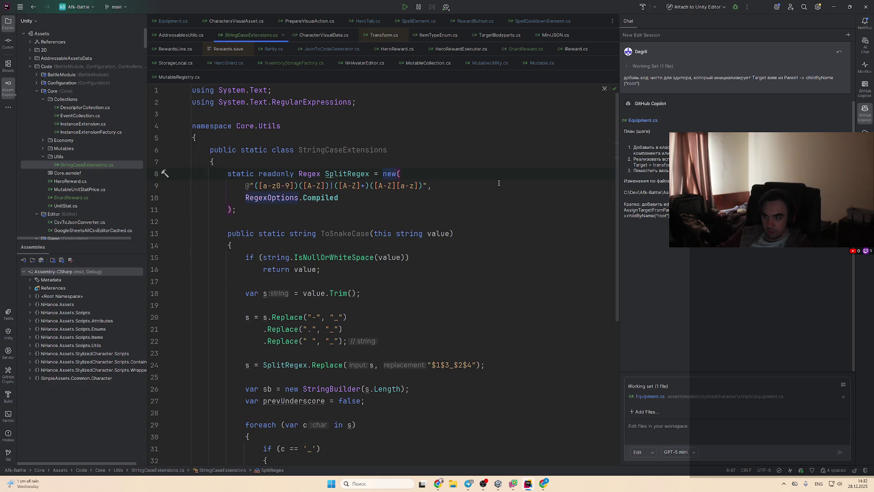